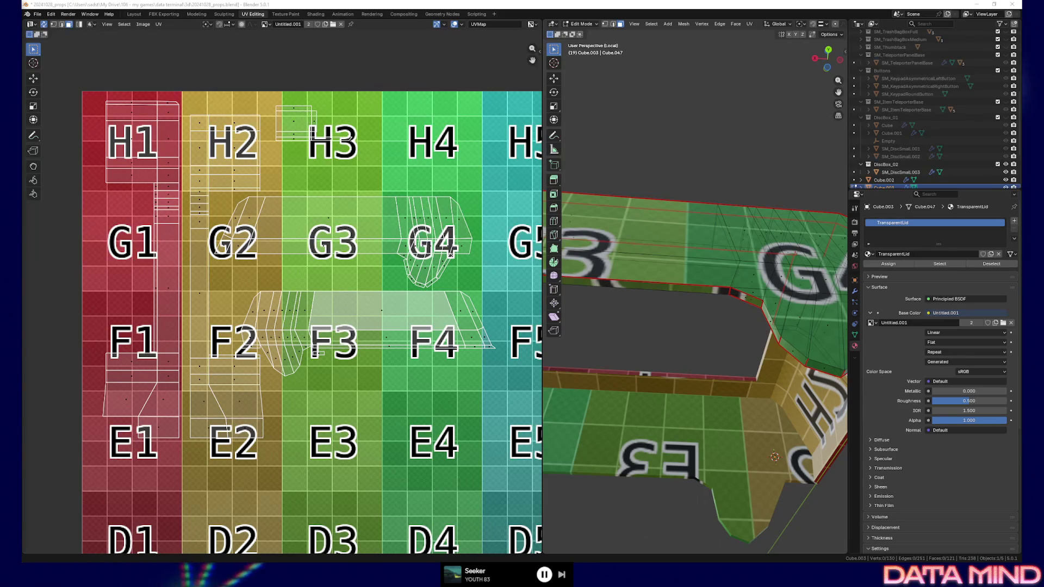
Step: Switch back to the Layout workspace and orbit the left view onto the textured lid
{"action": "mouse_move", "coordinate": [677, 327]}
{"action": "middle_mouse_down"}
{"action": "mouse_move", "coordinate": [698, 311]}
{"action": "mouse_move", "coordinate": [768, 350]}
{"action": "mouse_move", "coordinate": [692, 329]}
{"action": "middle_mouse_up"}
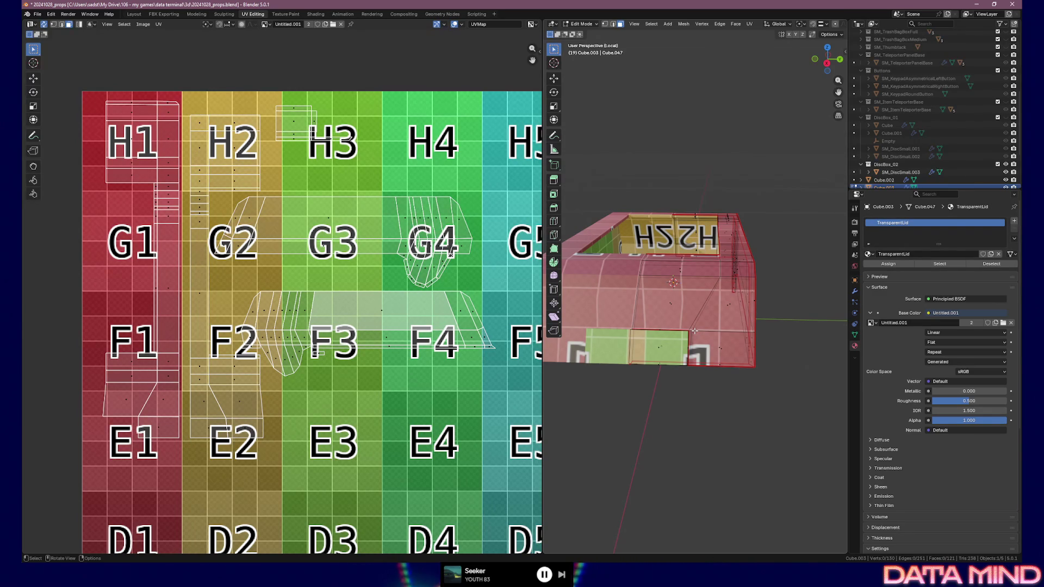
{"action": "left_click", "coordinate": [135, 15]}
{"action": "mouse_move", "coordinate": [218, 263]}
{"action": "middle_mouse_down"}
{"action": "mouse_move", "coordinate": [324, 260]}
{"action": "mouse_move", "coordinate": [376, 318]}
{"action": "middle_mouse_up"}
{"action": "scroll", "coordinate": [323, 260], "scroll_direction": "down", "scroll_amount": 3}
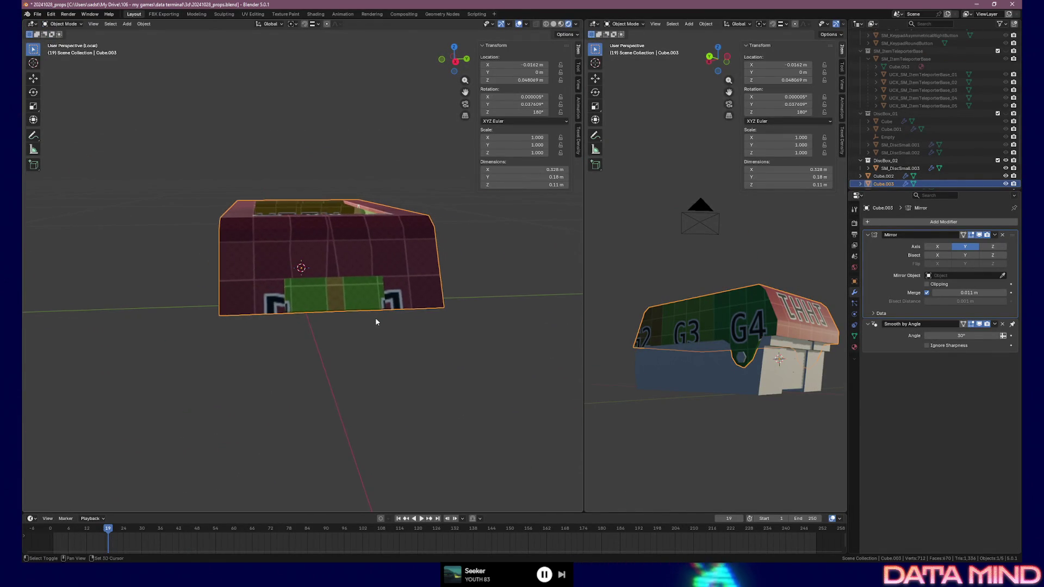
{"action": "scroll", "coordinate": [376, 318], "scroll_direction": "up", "scroll_amount": 4}
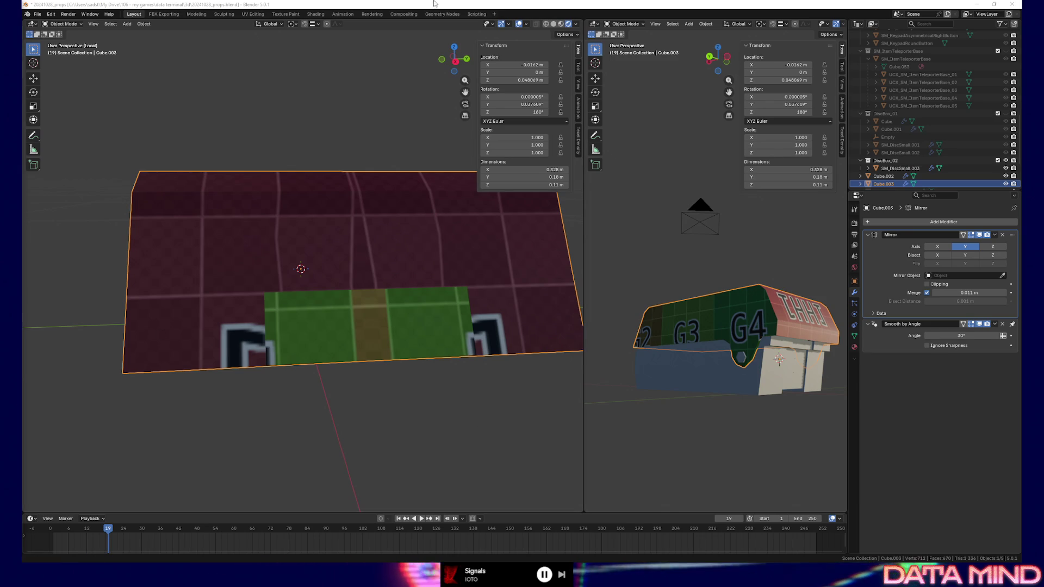
Step: Inspect the lid from top, front and side, then bring up the Shift+A add menu for an Empty
{"action": "middle_click_drag", "start_coordinate": [383, 183], "coordinate": [383, 194]}
{"action": "scroll", "coordinate": [382, 194], "scroll_direction": "down", "scroll_amount": 3}
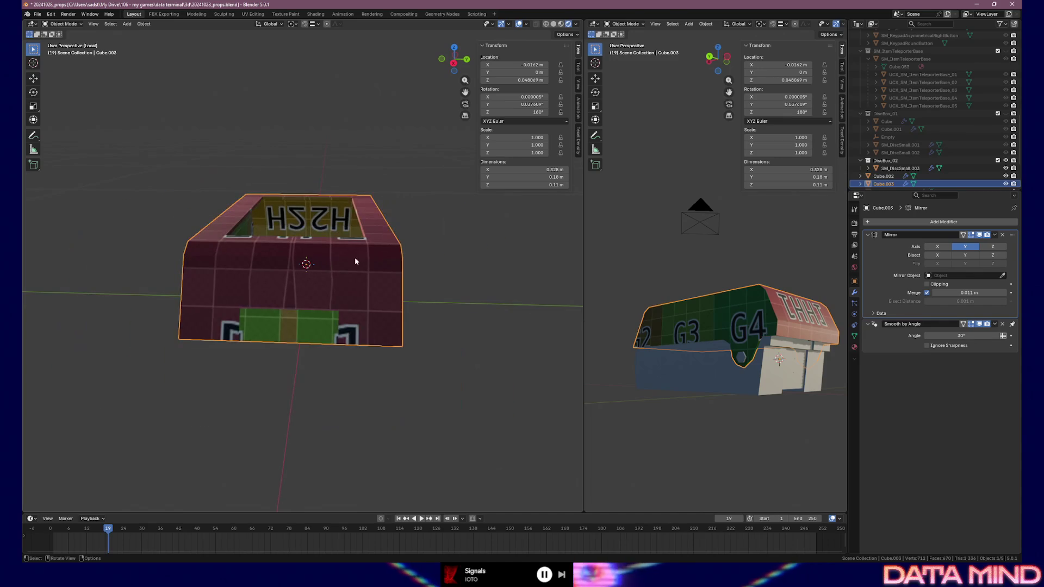
{"action": "middle_click_drag", "start_coordinate": [335, 302], "coordinate": [396, 313]}
{"action": "middle_click_drag", "start_coordinate": [326, 307], "coordinate": [354, 315]}
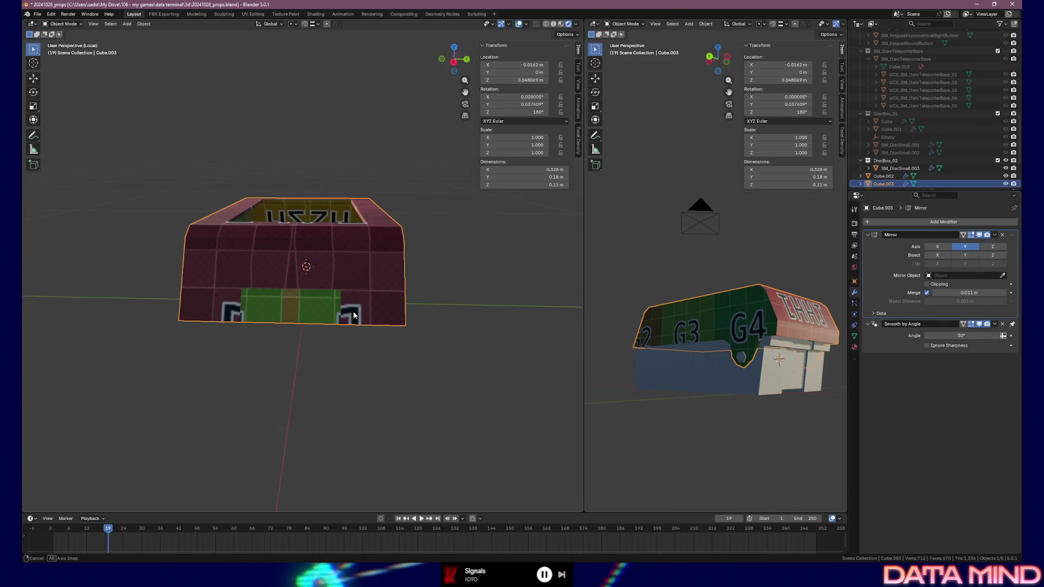
{"action": "middle_click_drag", "start_coordinate": [354, 315], "coordinate": [380, 324]}
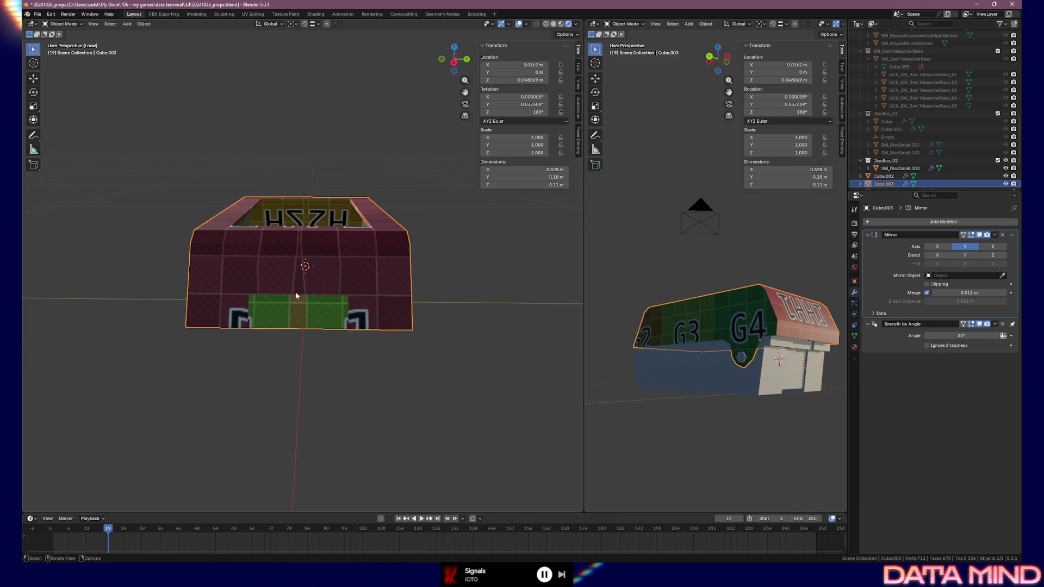
{"action": "mouse_move", "coordinate": [316, 277]}
{"action": "middle_mouse_down"}
{"action": "mouse_move", "coordinate": [339, 265]}
{"action": "mouse_move", "coordinate": [323, 265]}
{"action": "middle_mouse_up"}
{"action": "scroll", "coordinate": [337, 269], "scroll_direction": "up", "scroll_amount": 1}
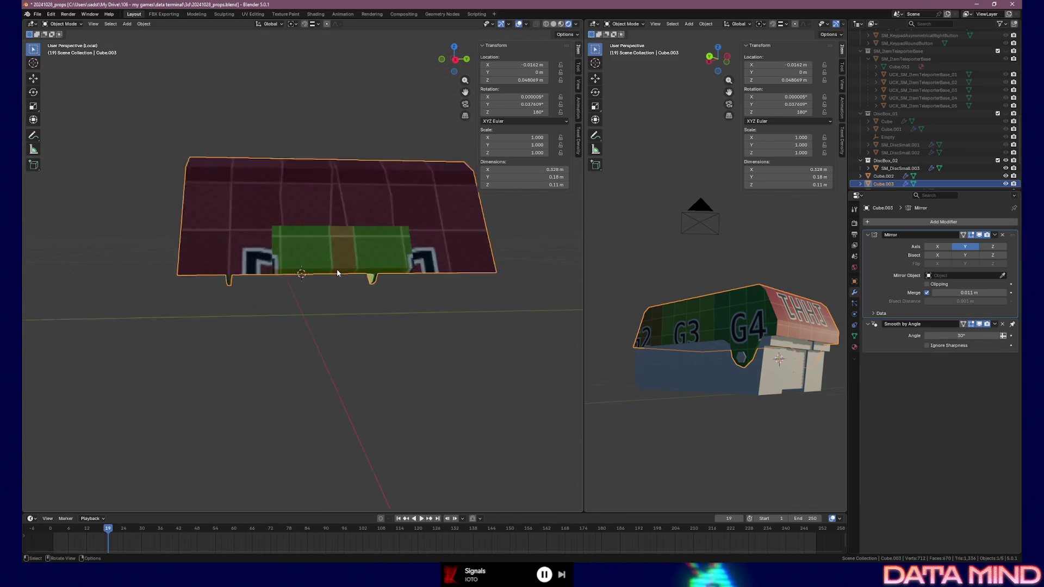
{"action": "scroll", "coordinate": [337, 270], "scroll_direction": "up", "scroll_amount": 1}
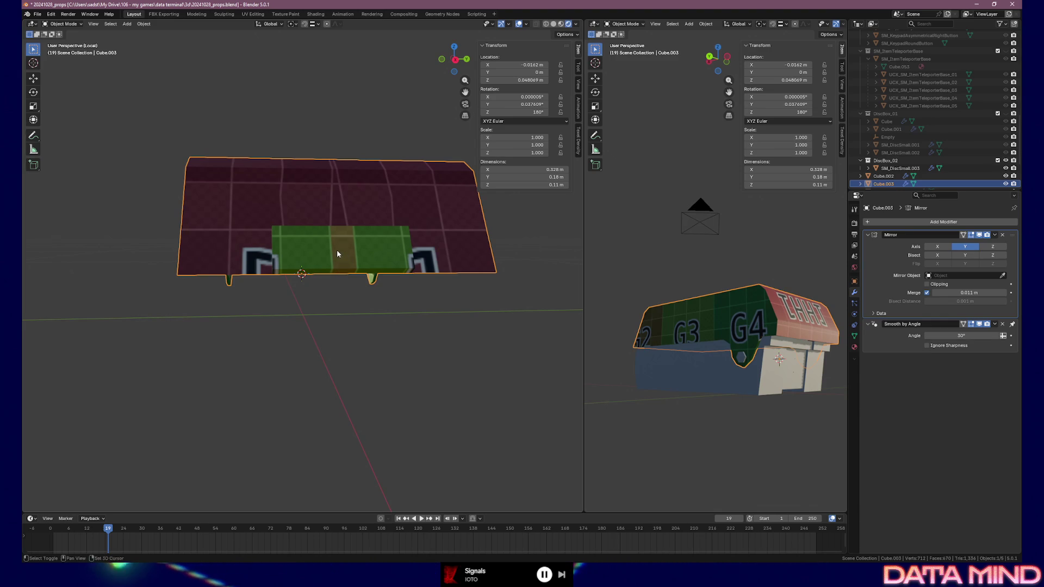
{"action": "key", "text": "shift+a"}
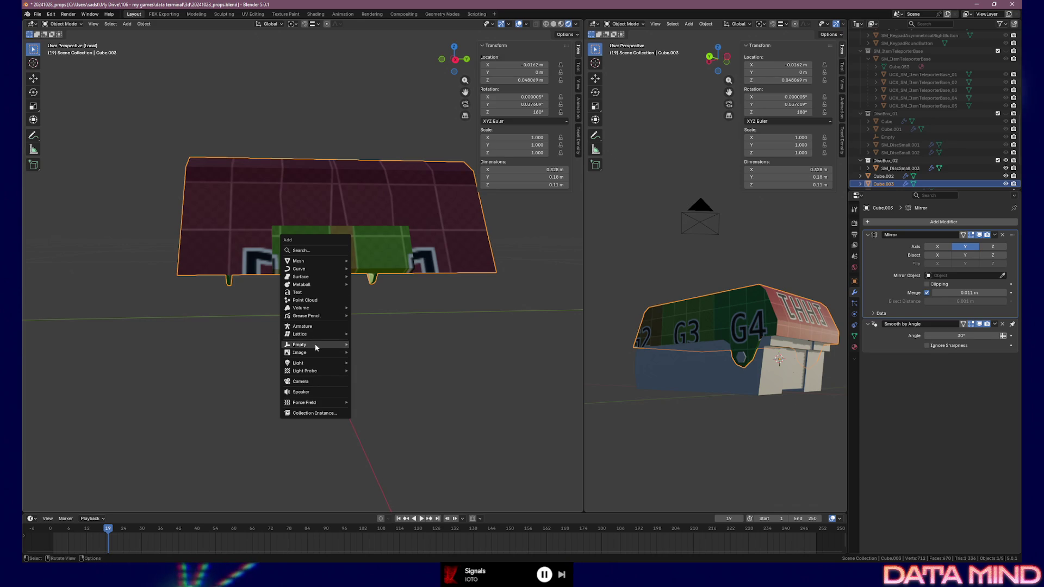
{"action": "mouse_move", "coordinate": [301, 345]}
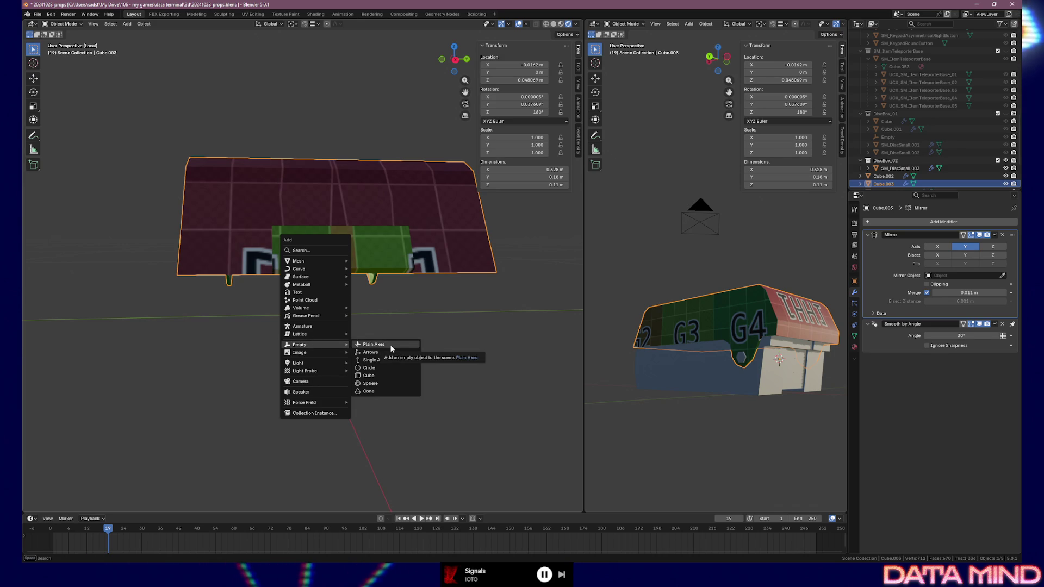
Step: Add a Plain Axes empty and shrink it to 0.037 scale
{"action": "left_click", "coordinate": [390, 344]}
{"action": "middle_click_drag", "start_coordinate": [330, 285], "coordinate": [385, 292]}
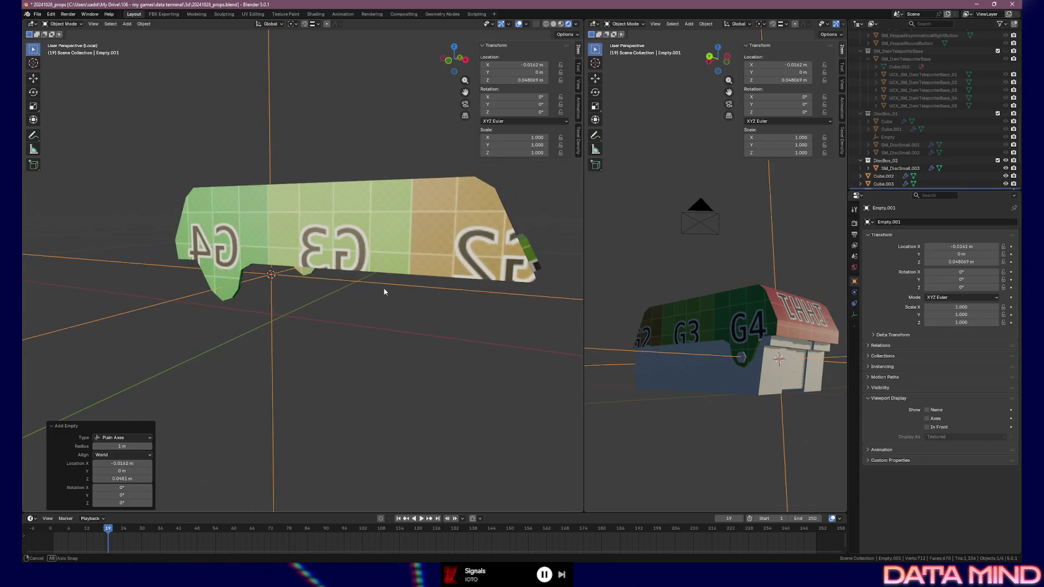
{"action": "key", "text": "s"}
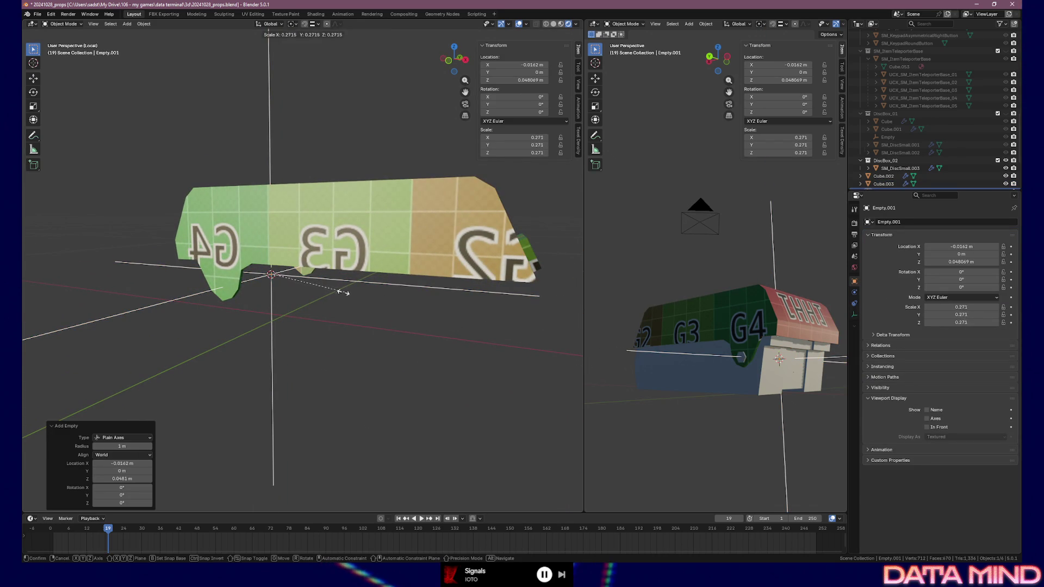
{"action": "left_click", "coordinate": [276, 281]}
{"action": "middle_click_drag", "start_coordinate": [458, 266], "coordinate": [438, 261]}
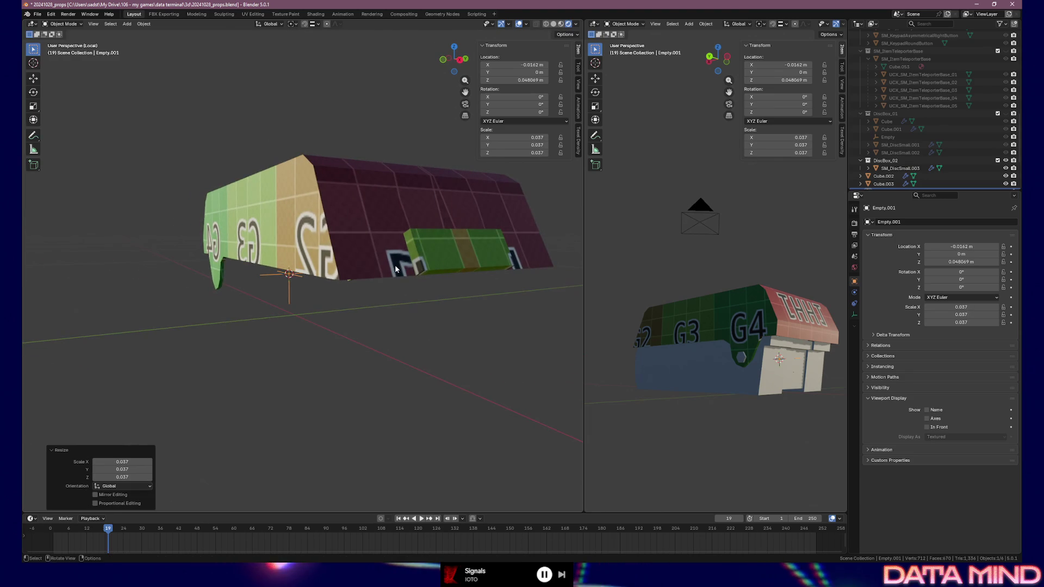
Step: Add a six-sided cylinder of 0.005 m radius and 0.01 m depth for the pin
{"action": "key", "text": "shift+a"}
{"action": "mouse_move", "coordinate": [359, 181]}
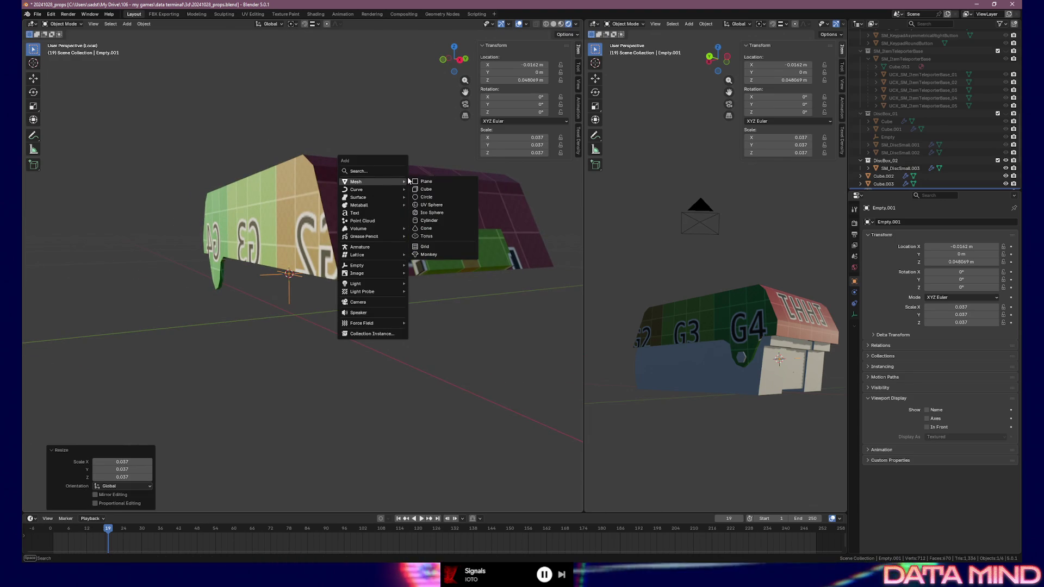
{"action": "left_click", "coordinate": [436, 220]}
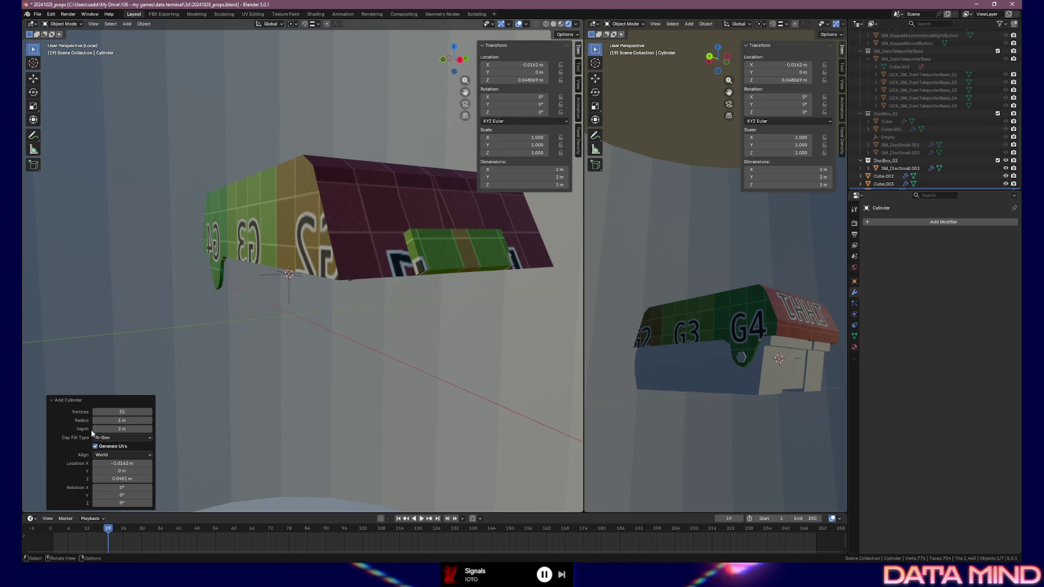
{"action": "type", "text": "6"}
{"action": "key", "text": "Return"}
{"action": "left_click", "coordinate": [130, 419]}
{"action": "key", "text": "BackSpace"}
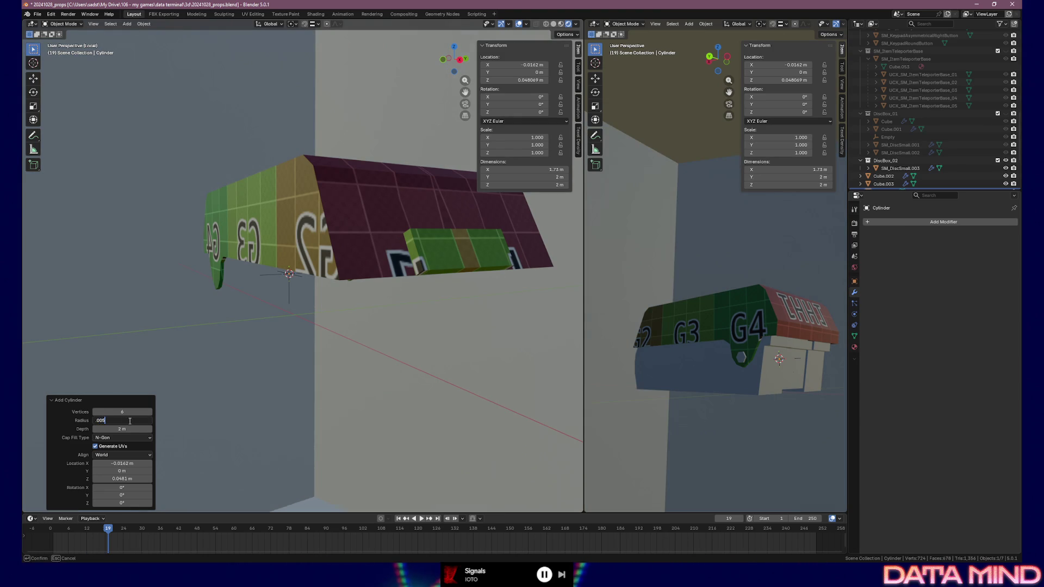
{"action": "key", "text": "Return"}
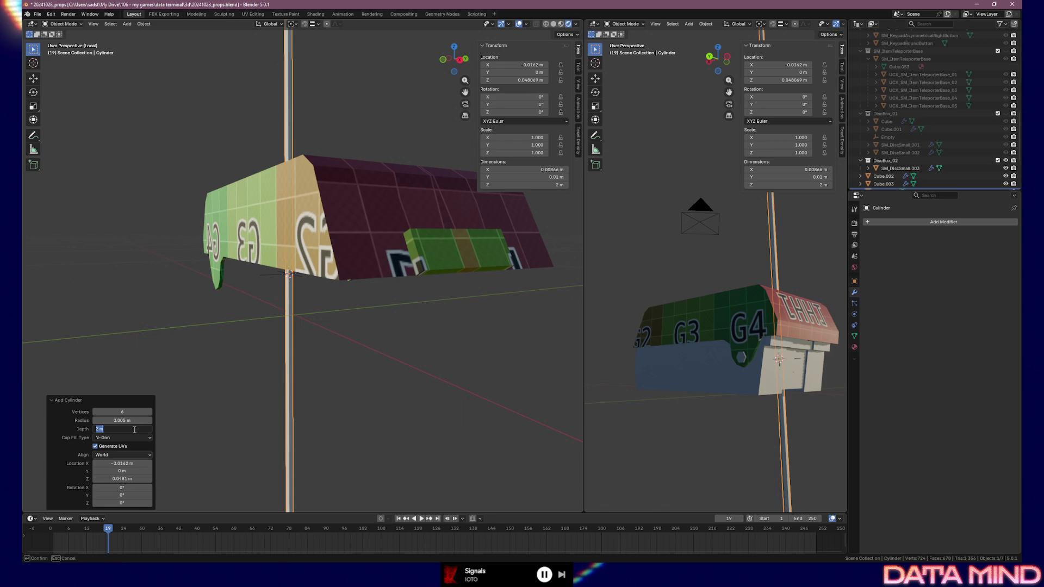
{"action": "type", "text": "4"}
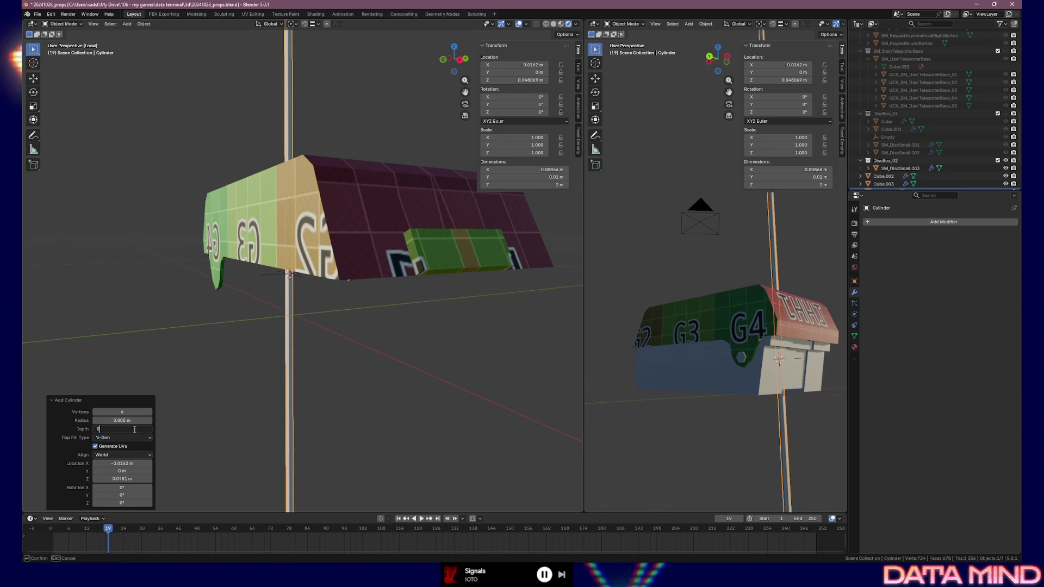
{"action": "type", "text": ".01 m"}
{"action": "key", "text": "Return"}
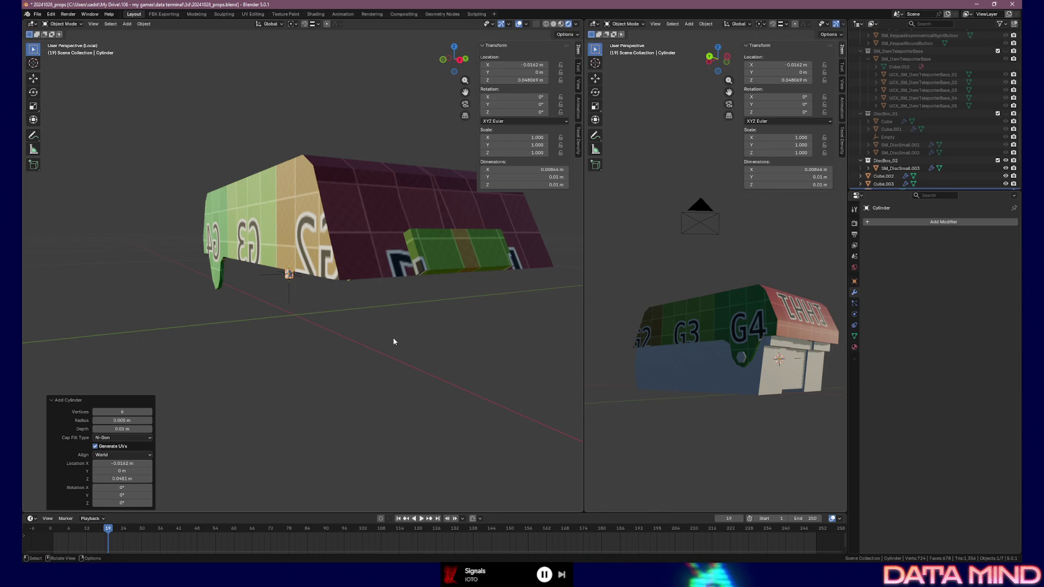
Step: In the cylinder redo panel set radius 0.003 m and try a 0.02 m depth
{"action": "middle_click_drag", "start_coordinate": [395, 341], "coordinate": [399, 319]}
{"action": "middle_click_drag", "start_coordinate": [262, 373], "coordinate": [281, 382]}
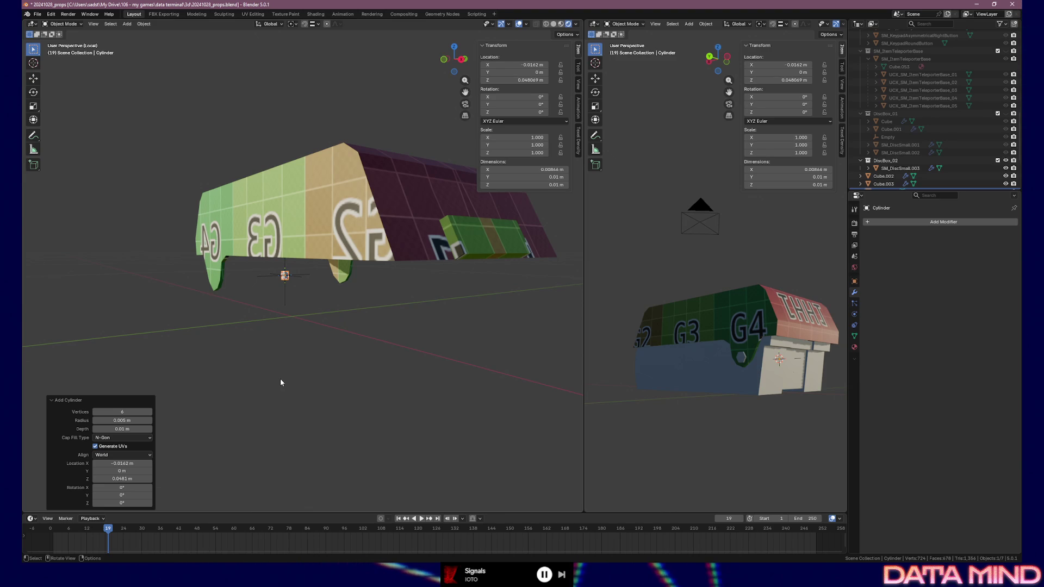
{"action": "left_click", "coordinate": [135, 419]}
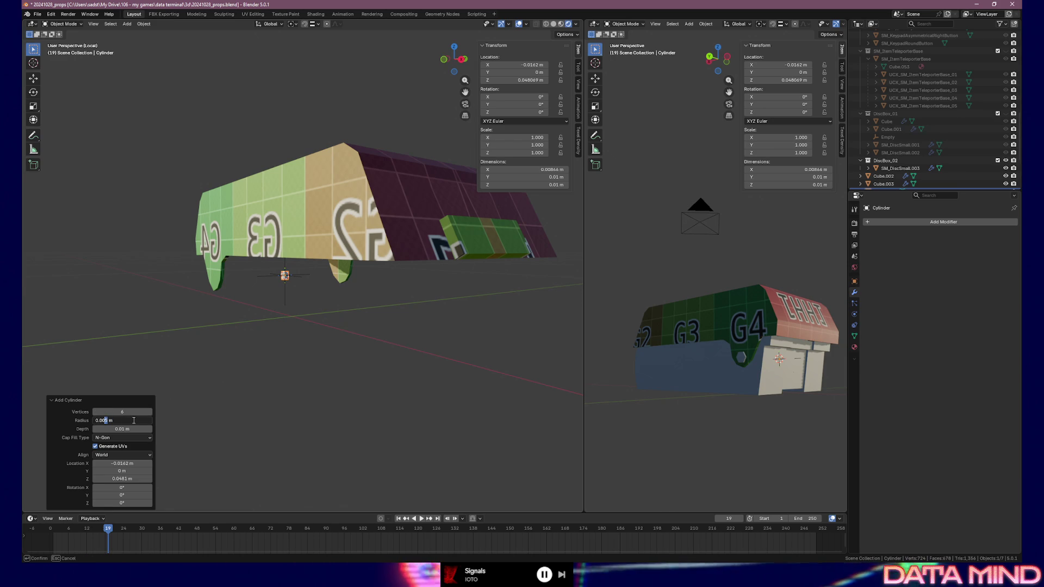
{"action": "key", "text": "Return"}
{"action": "double_click", "coordinate": [134, 430]}
{"action": "key", "text": "Return"}
Step: Revert the depth to 0.01 m, slim the radius to 0.002 m, and view it in front orthographic
{"action": "mouse_move", "coordinate": [372, 290]}
{"action": "middle_mouse_down"}
{"action": "mouse_move", "coordinate": [413, 294]}
{"action": "mouse_move", "coordinate": [399, 292]}
{"action": "middle_mouse_up"}
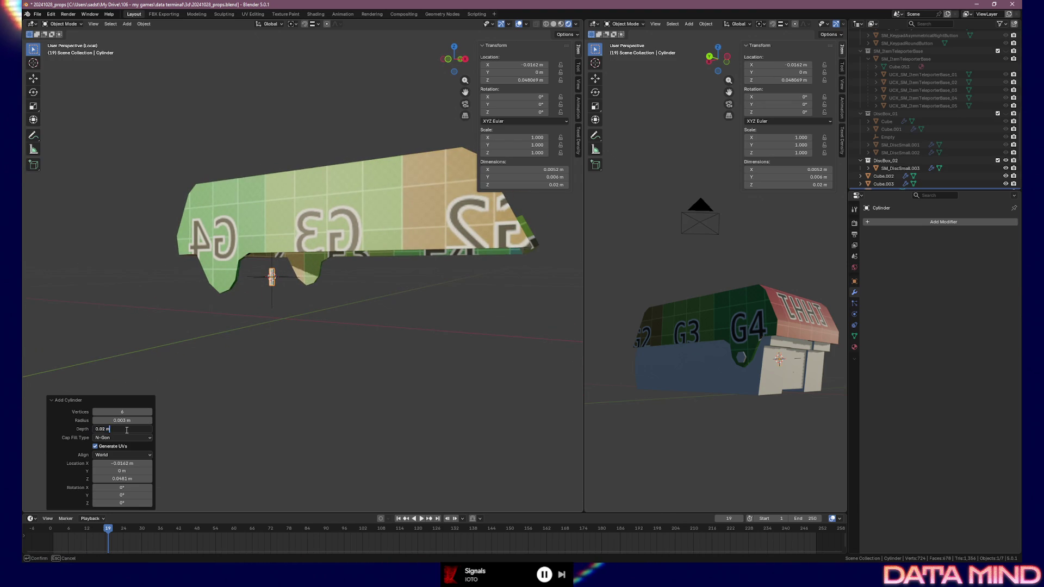
{"action": "key", "text": "Return"}
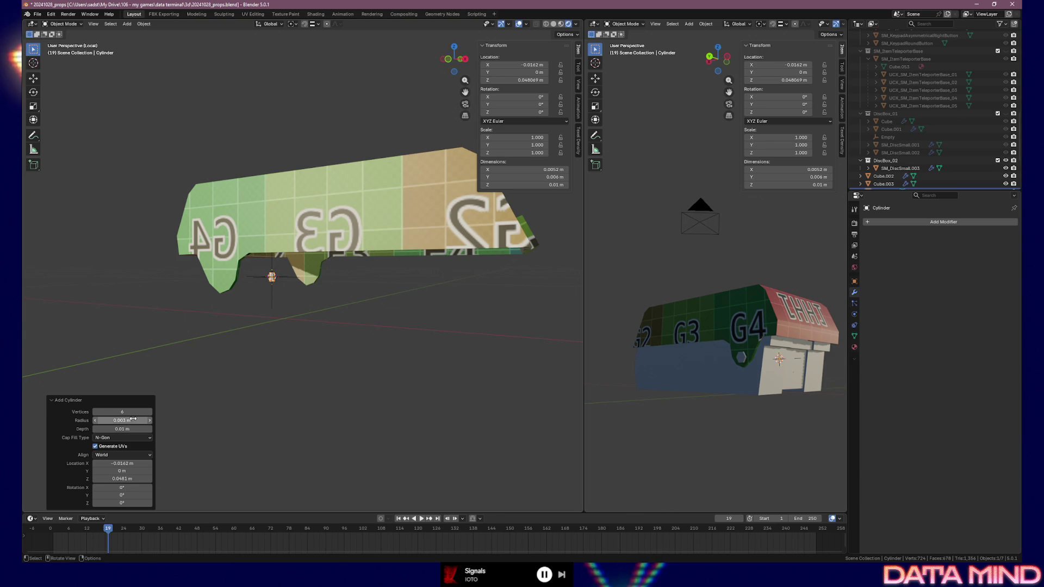
{"action": "left_click", "coordinate": [133, 420]}
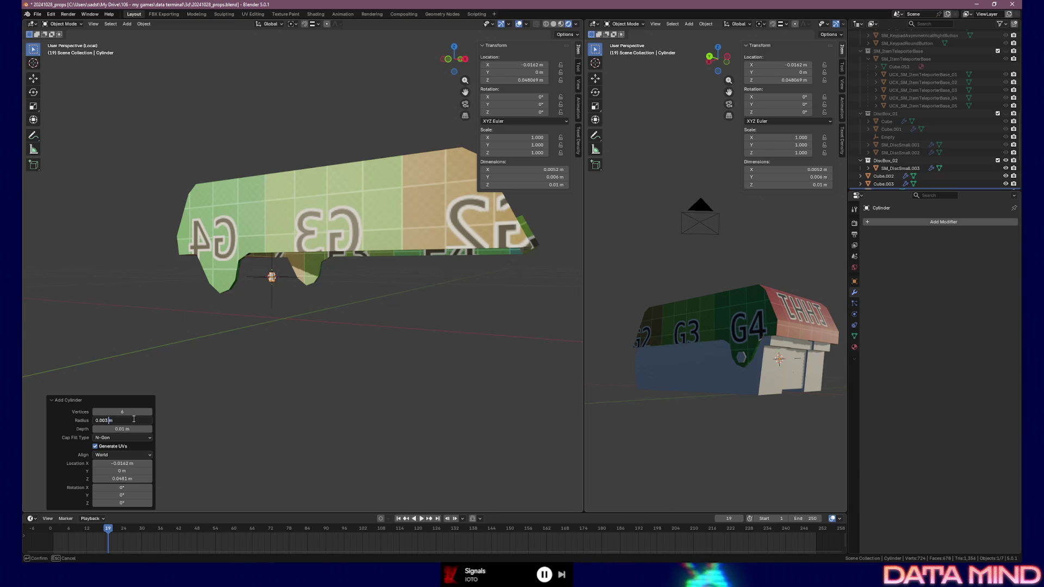
{"action": "type", "text": "2"}
{"action": "key", "text": "Return"}
{"action": "key", "text": "KP_1"}
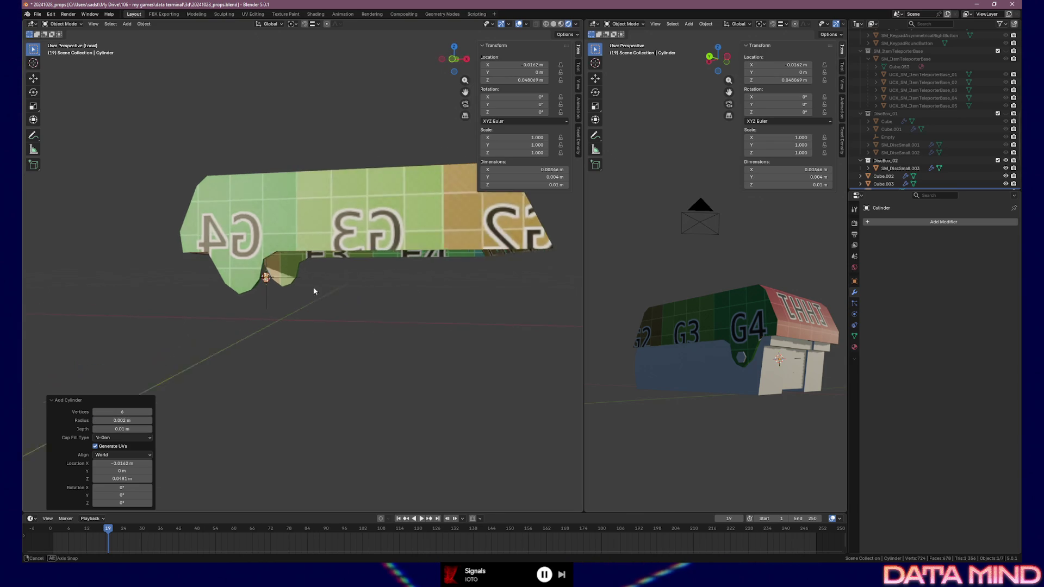
{"action": "key", "text": "KP_5"}
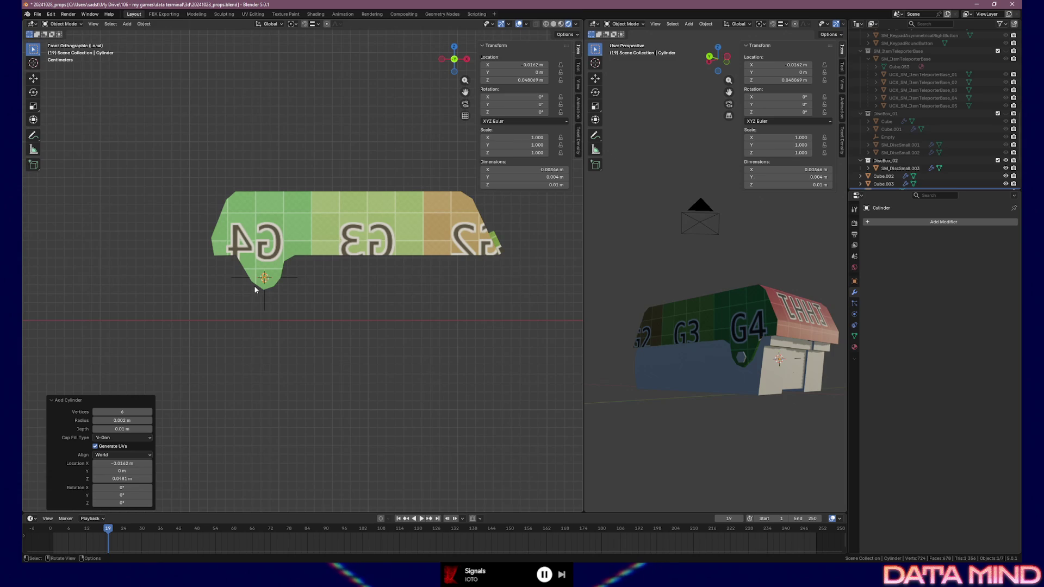
Step: Move the pin to the lid's right end and shift its geometry vertically in edit mode
{"action": "key", "text": "g"}
{"action": "left_click", "coordinate": [498, 248]}
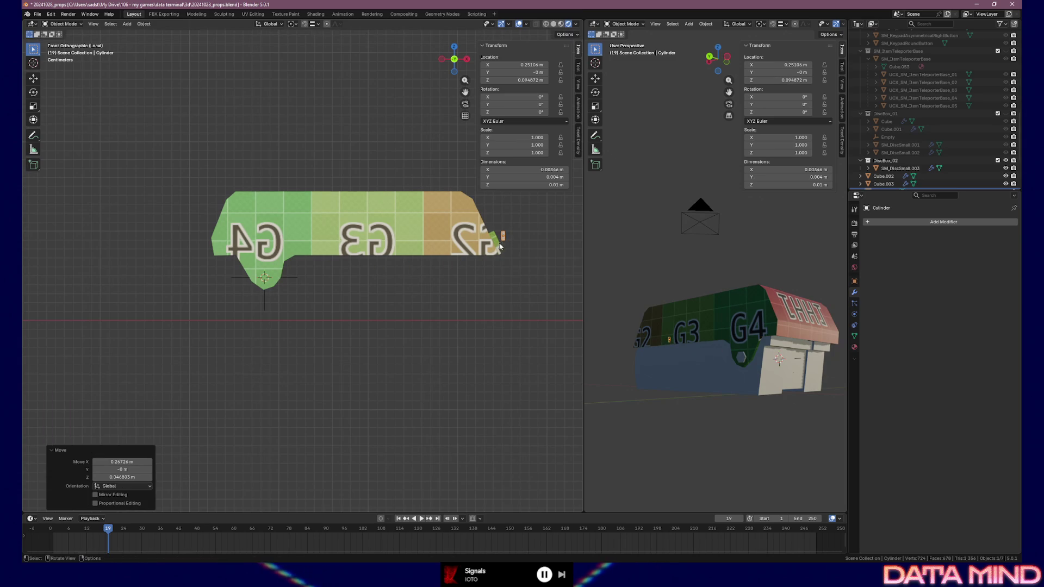
{"action": "scroll", "coordinate": [503, 241], "scroll_direction": "up", "scroll_amount": 2}
{"action": "scroll", "coordinate": [473, 285], "scroll_direction": "up", "scroll_amount": 2}
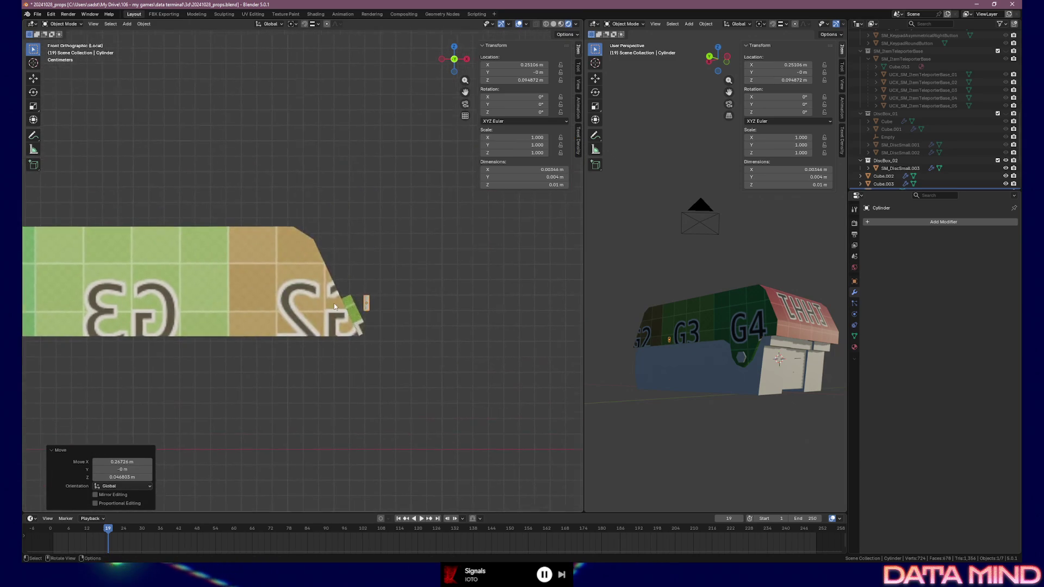
{"action": "scroll", "coordinate": [417, 358], "scroll_direction": "up", "scroll_amount": 2}
{"action": "middle_click_drag", "start_coordinate": [417, 357], "coordinate": [331, 288], "text": "shift"}
{"action": "key", "text": "Tab"}
{"action": "key", "text": "g"}
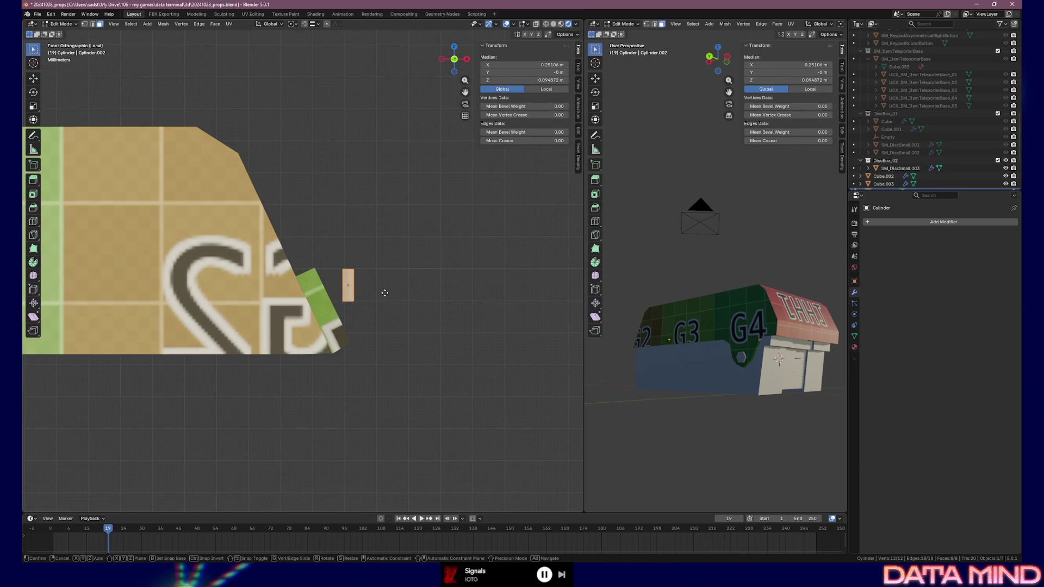
{"action": "key", "text": "z"}
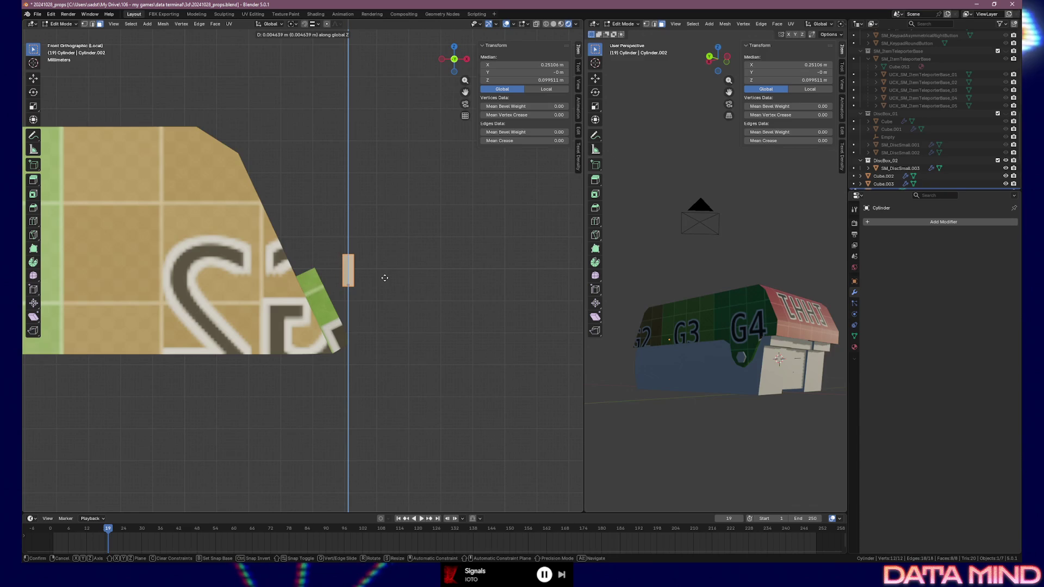
{"action": "left_click", "coordinate": [384, 277]}
{"action": "key", "text": "Tab"}
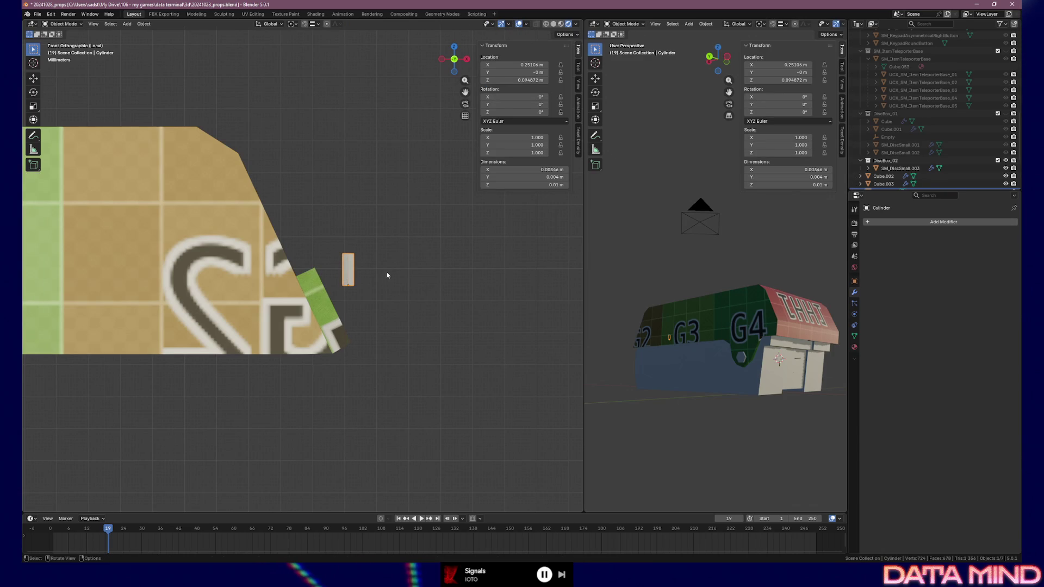
Step: Reposition and rotate the pin, refining the redo-panel angle from 60° through 62° to 65°
{"action": "key", "text": "r"}
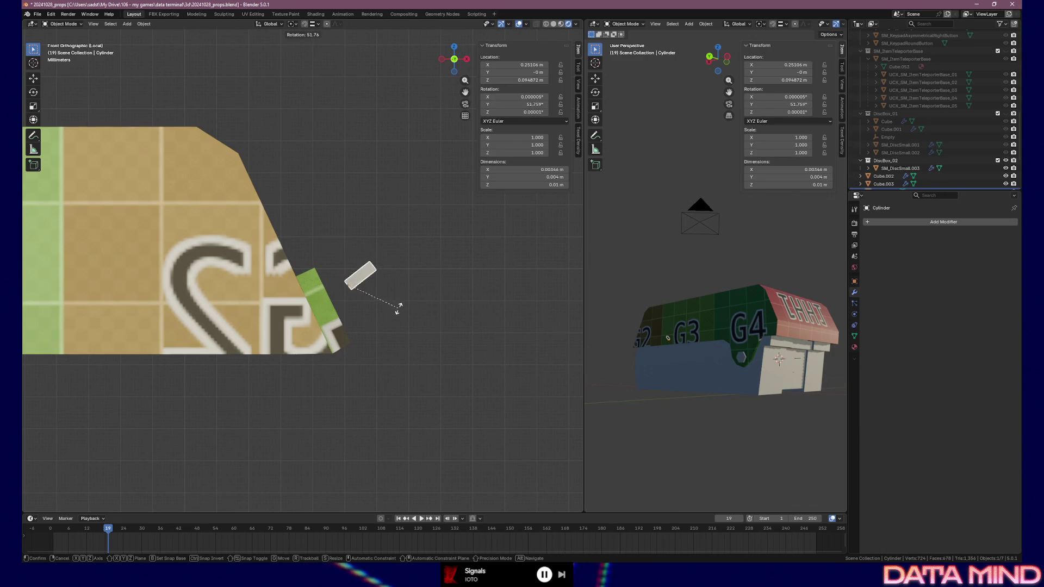
{"action": "left_click", "coordinate": [399, 314]}
{"action": "key", "text": "ctrl+z"}
{"action": "key", "text": "g"}
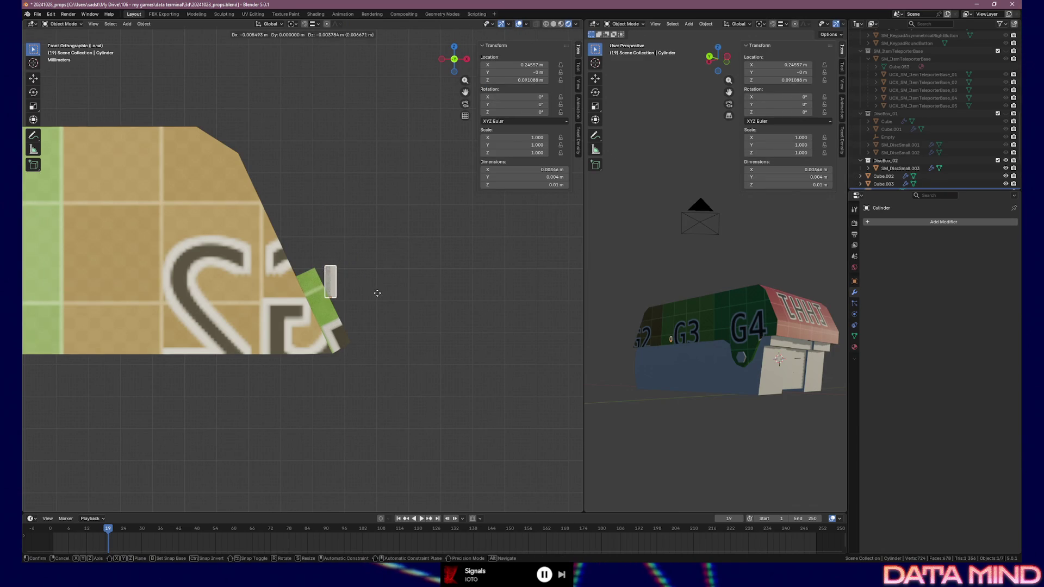
{"action": "left_click", "coordinate": [378, 294]}
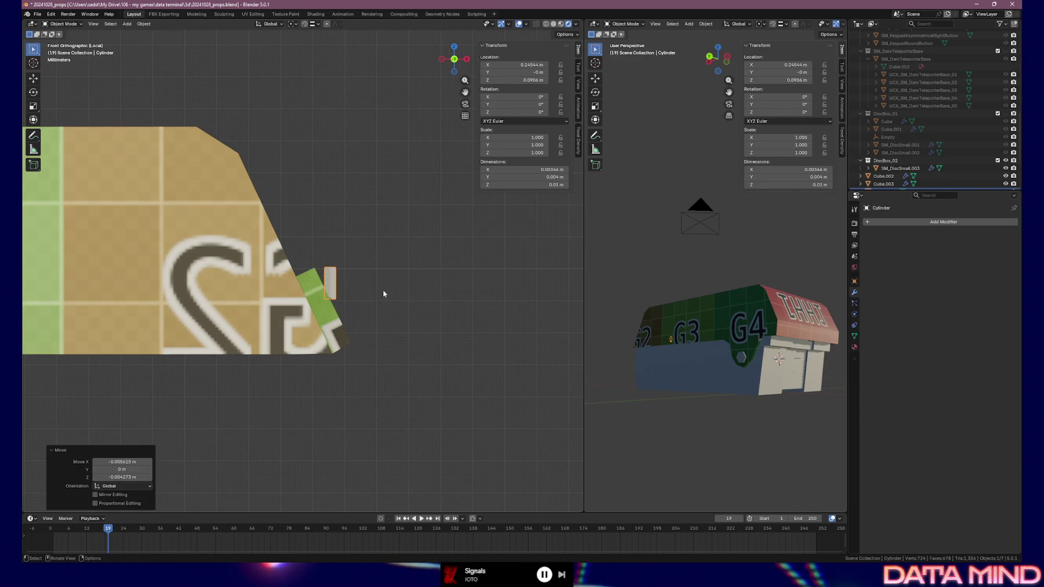
{"action": "key", "text": "r"}
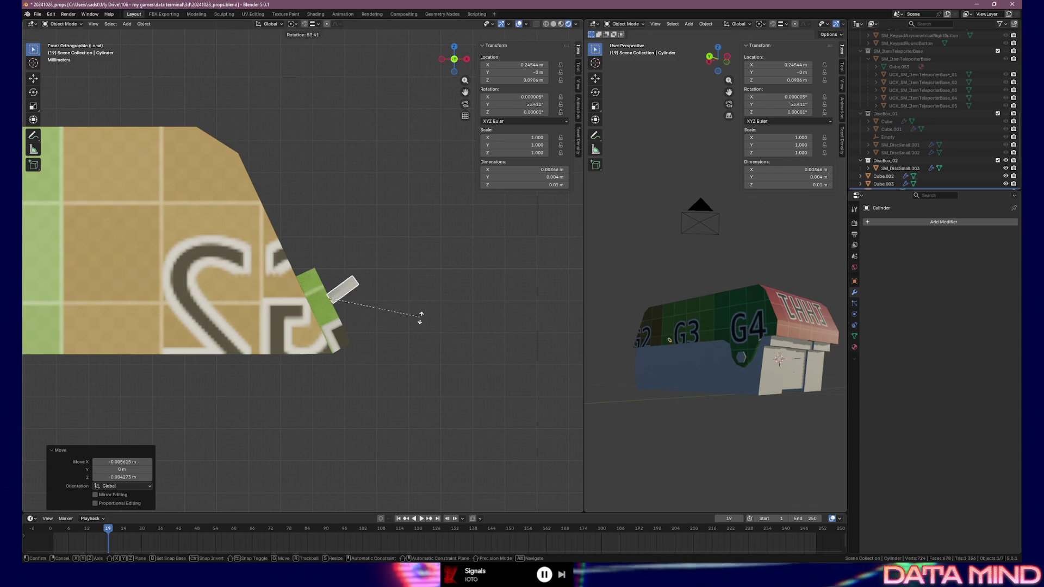
{"action": "left_click", "coordinate": [417, 328]}
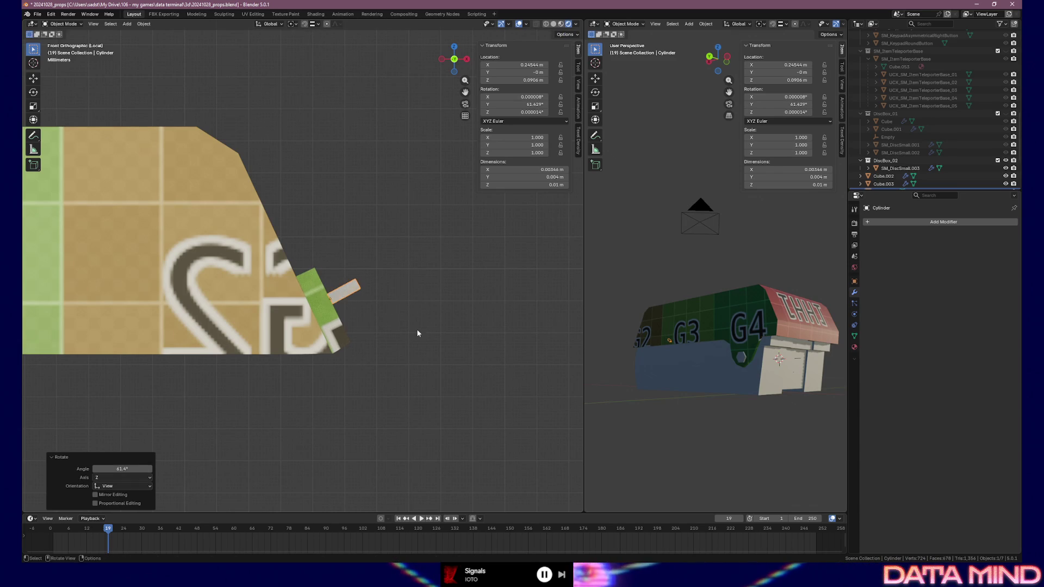
{"action": "left_click", "coordinate": [126, 466]}
{"action": "type", "text": "60"}
{"action": "key", "text": "Return"}
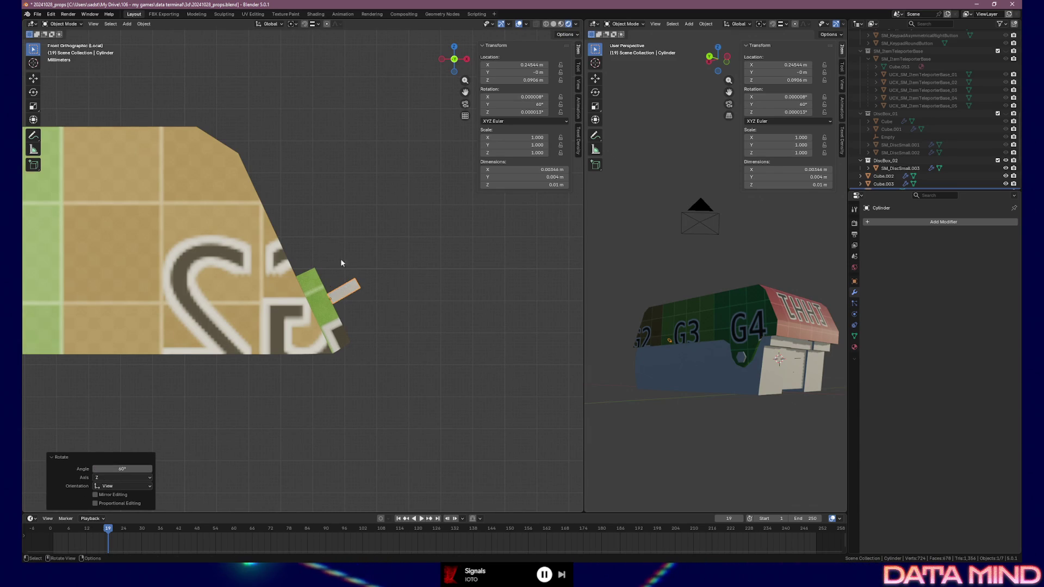
{"action": "scroll", "coordinate": [330, 290], "scroll_direction": "up", "scroll_amount": 2}
{"action": "scroll", "coordinate": [380, 345], "scroll_direction": "up", "scroll_amount": 1}
{"action": "scroll", "coordinate": [230, 425], "scroll_direction": "up", "scroll_amount": 2}
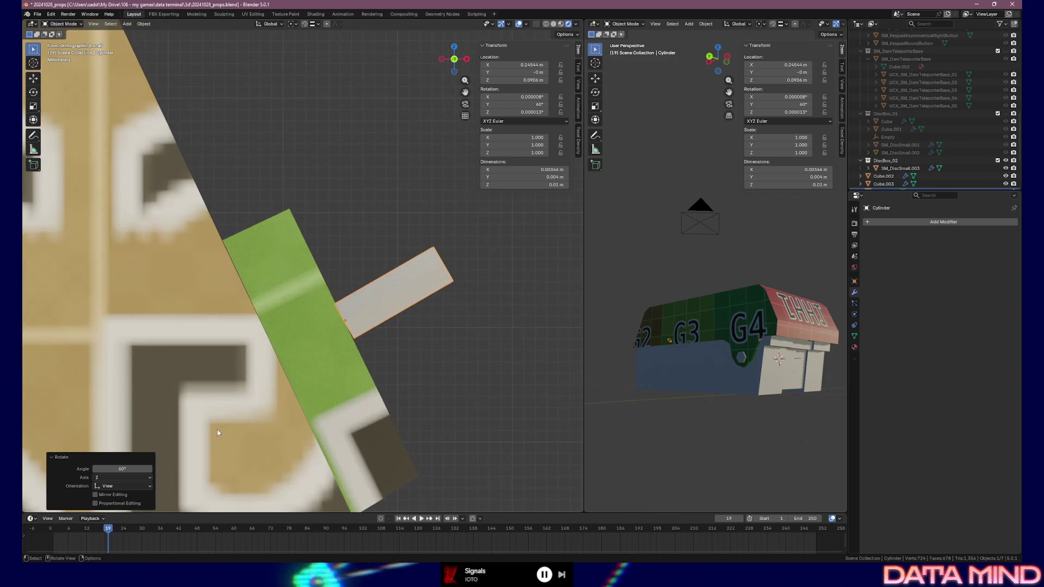
{"action": "left_click", "coordinate": [128, 466]}
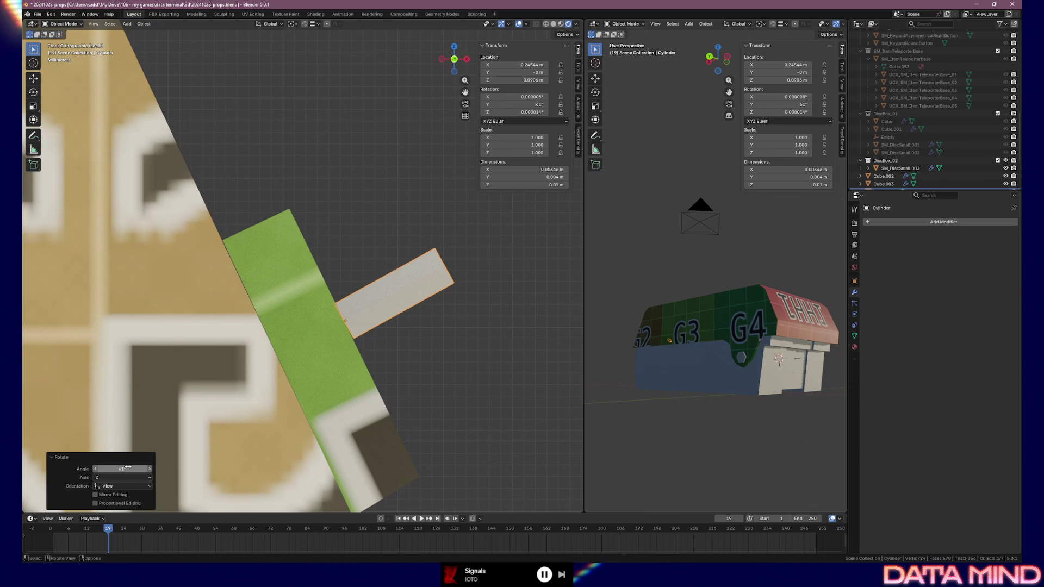
{"action": "left_click_drag", "start_coordinate": [129, 467], "coordinate": [130, 466]}
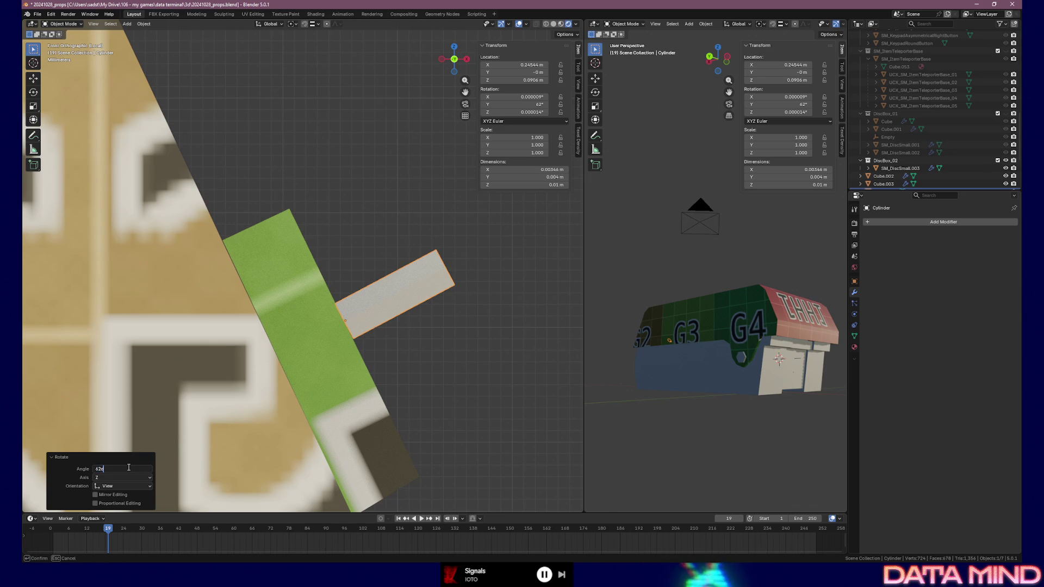
{"action": "key", "text": "Return"}
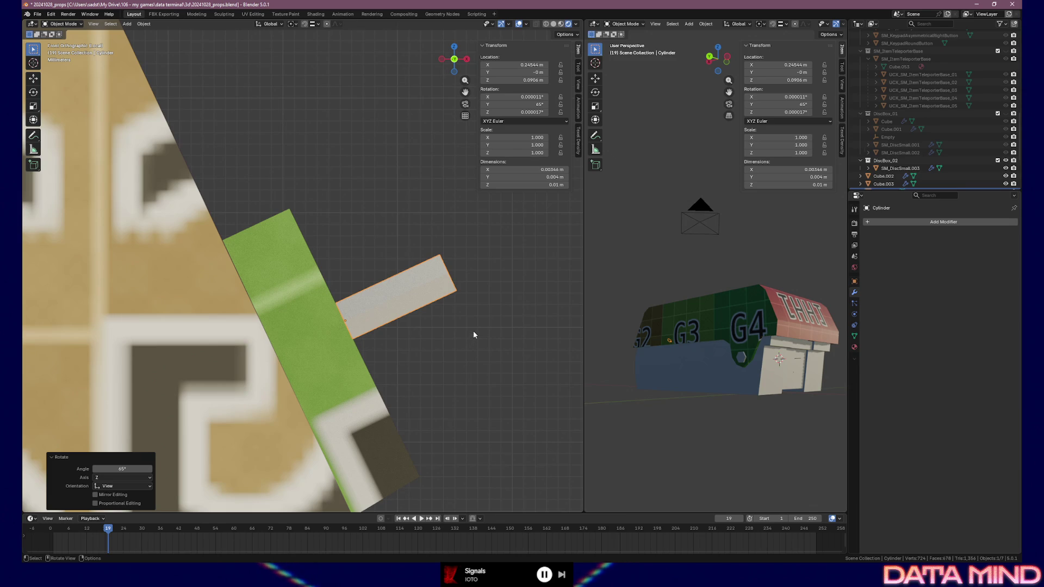
Step: With snapping set to Face, seat the tilted pin flush against the green inset panel
{"action": "key", "text": "g"}
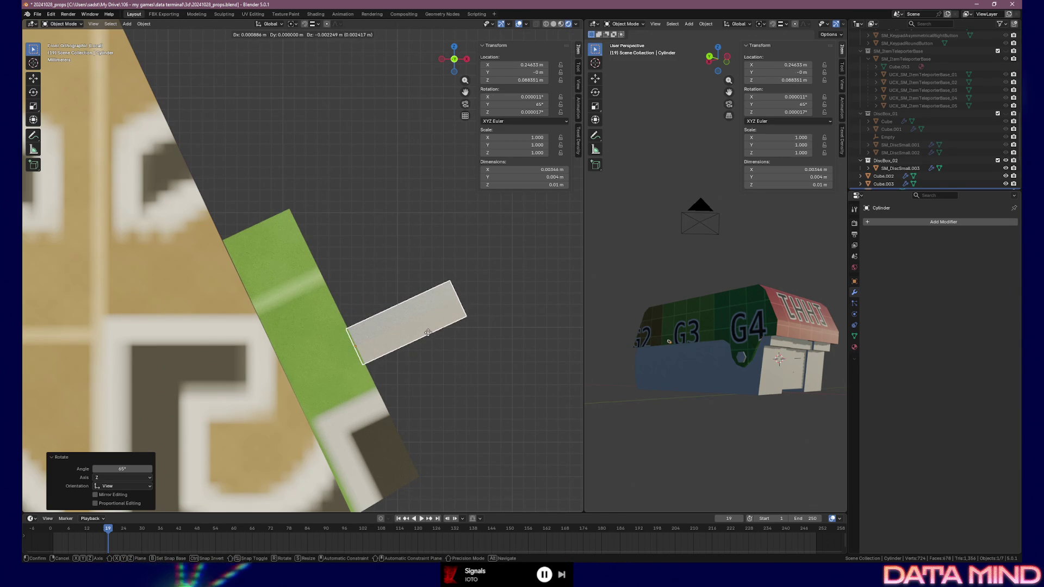
{"action": "left_click", "coordinate": [429, 336]}
{"action": "mouse_move", "coordinate": [429, 335]}
{"action": "middle_mouse_down"}
{"action": "mouse_move", "coordinate": [283, 357]}
{"action": "mouse_move", "coordinate": [351, 345]}
{"action": "mouse_move", "coordinate": [338, 328]}
{"action": "middle_mouse_up"}
{"action": "scroll", "coordinate": [366, 349], "scroll_direction": "down", "scroll_amount": 3}
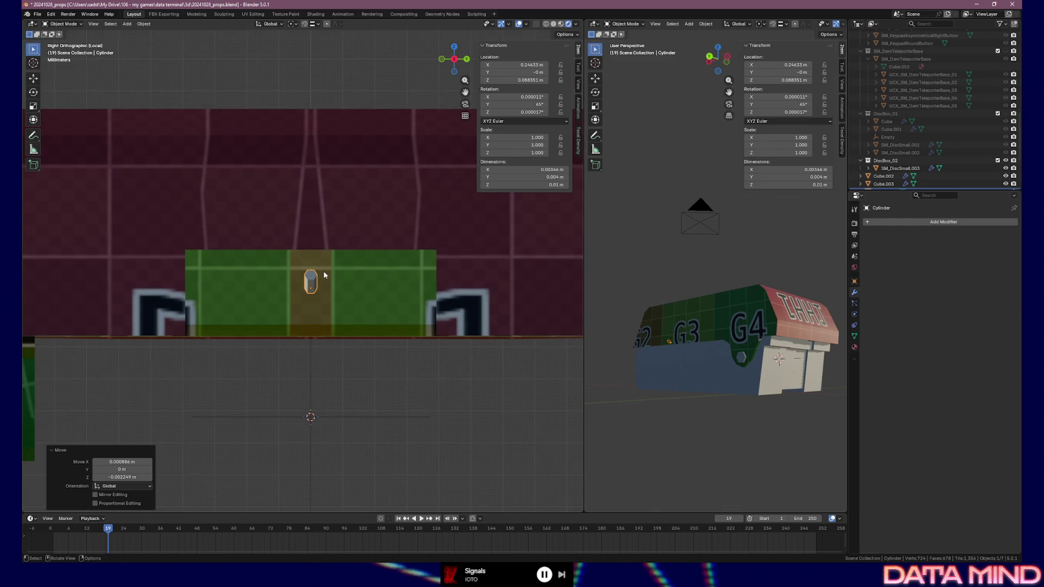
{"action": "left_click", "coordinate": [316, 24]}
{"action": "left_click", "coordinate": [308, 95]}
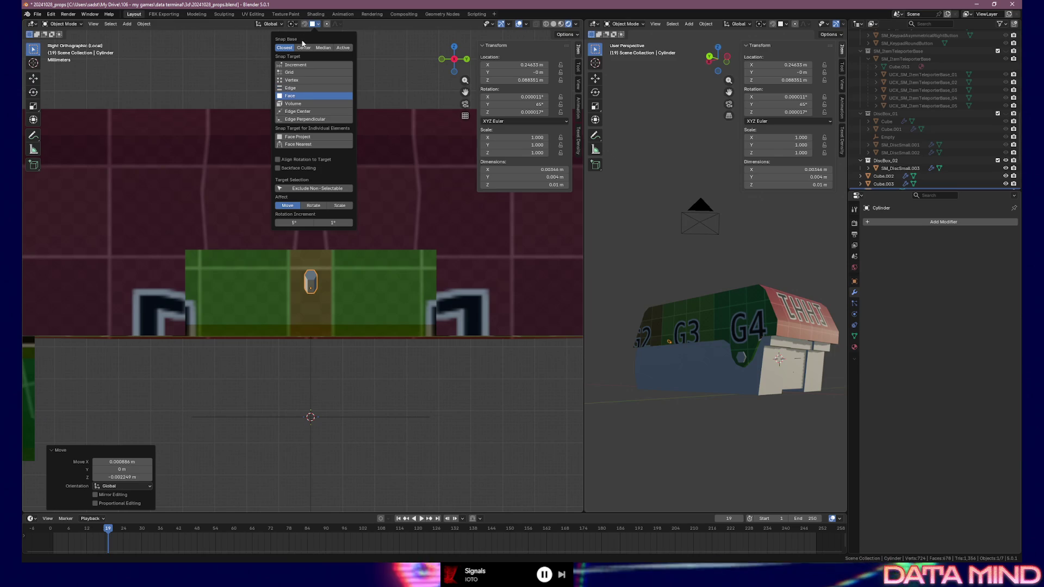
{"action": "key", "text": "g"}
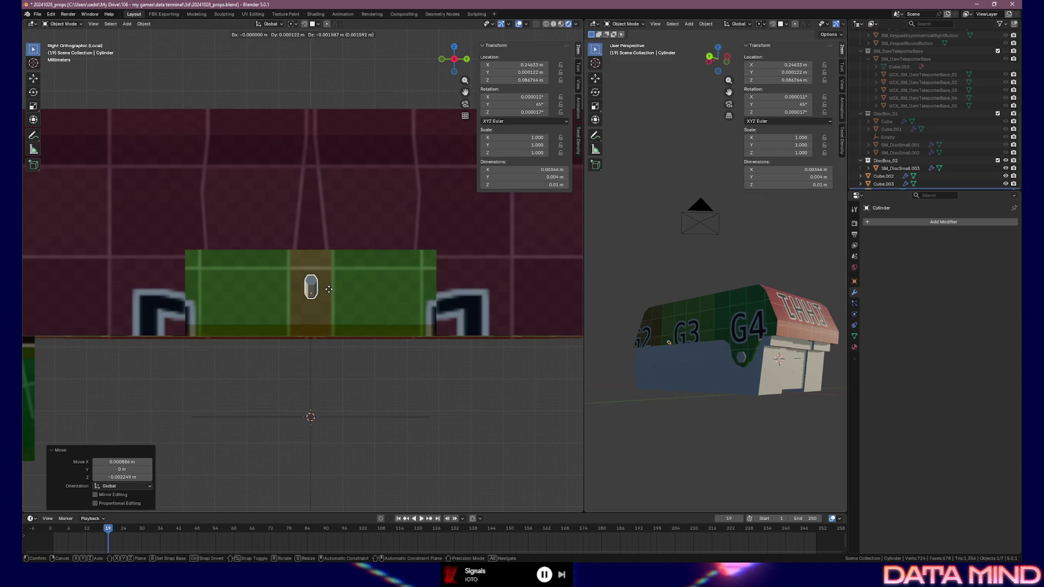
{"action": "left_click", "coordinate": [328, 289]}
{"action": "mouse_move", "coordinate": [328, 290]}
{"action": "middle_mouse_down"}
{"action": "mouse_move", "coordinate": [370, 282]}
{"action": "mouse_move", "coordinate": [226, 294]}
{"action": "mouse_move", "coordinate": [342, 293]}
{"action": "mouse_move", "coordinate": [335, 308]}
{"action": "mouse_move", "coordinate": [234, 301]}
{"action": "mouse_move", "coordinate": [401, 295]}
{"action": "mouse_move", "coordinate": [327, 283]}
{"action": "mouse_move", "coordinate": [171, 312]}
{"action": "mouse_move", "coordinate": [237, 310]}
{"action": "mouse_move", "coordinate": [239, 297]}
{"action": "mouse_move", "coordinate": [285, 306]}
{"action": "middle_mouse_up"}
{"action": "scroll", "coordinate": [375, 299], "scroll_direction": "down", "scroll_amount": 3}
{"action": "scroll", "coordinate": [325, 308], "scroll_direction": "up", "scroll_amount": 3}
{"action": "scroll", "coordinate": [325, 308], "scroll_direction": "up", "scroll_amount": 2}
{"action": "scroll", "coordinate": [238, 311], "scroll_direction": "down", "scroll_amount": 5}
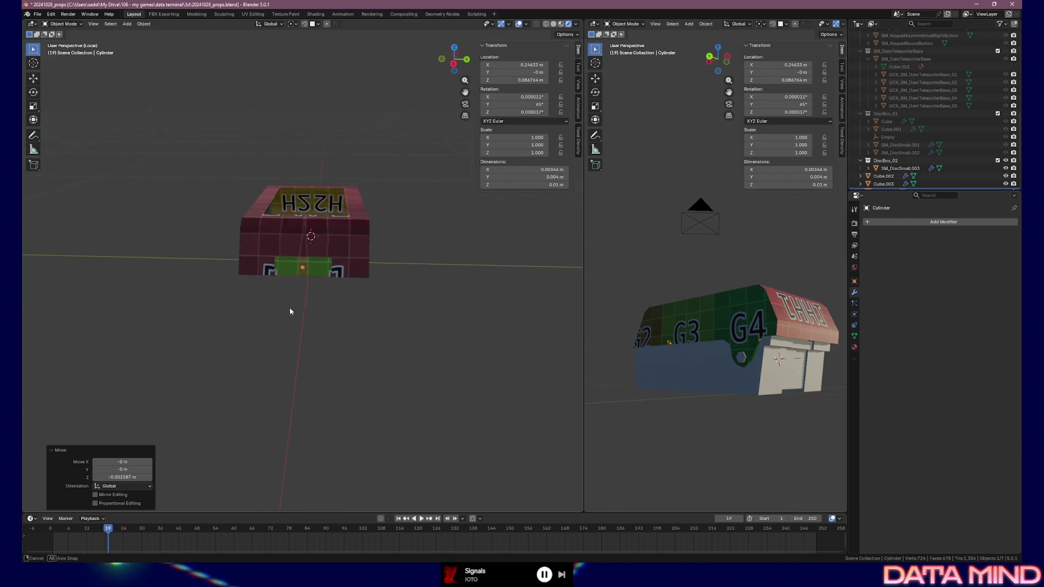
{"action": "scroll", "coordinate": [305, 302], "scroll_direction": "up", "scroll_amount": 2}
{"action": "scroll", "coordinate": [306, 305], "scroll_direction": "up", "scroll_amount": 2}
{"action": "mouse_move", "coordinate": [324, 275]}
{"action": "middle_mouse_down"}
{"action": "mouse_move", "coordinate": [326, 304]}
{"action": "mouse_move", "coordinate": [347, 286]}
{"action": "mouse_move", "coordinate": [122, 252]}
{"action": "middle_mouse_up"}
{"action": "scroll", "coordinate": [347, 286], "scroll_direction": "up", "scroll_amount": 2}
{"action": "key", "text": "Tab"}
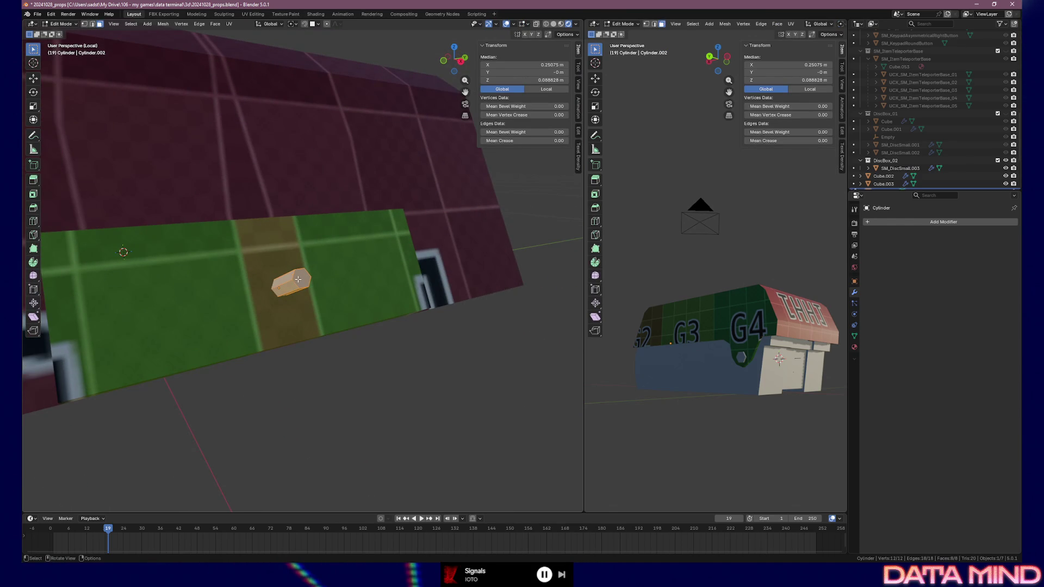
Step: Extrude the pin's end face outward along its normal to lengthen it from the panel
{"action": "middle_click_drag", "start_coordinate": [319, 289], "coordinate": [373, 284]}
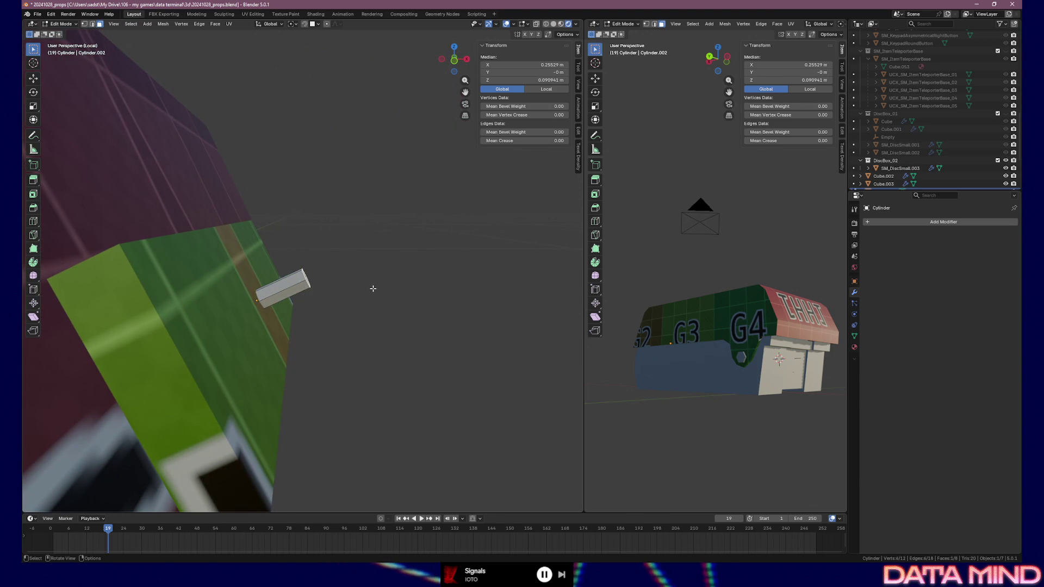
{"action": "scroll", "coordinate": [349, 297], "scroll_direction": "up", "scroll_amount": 2}
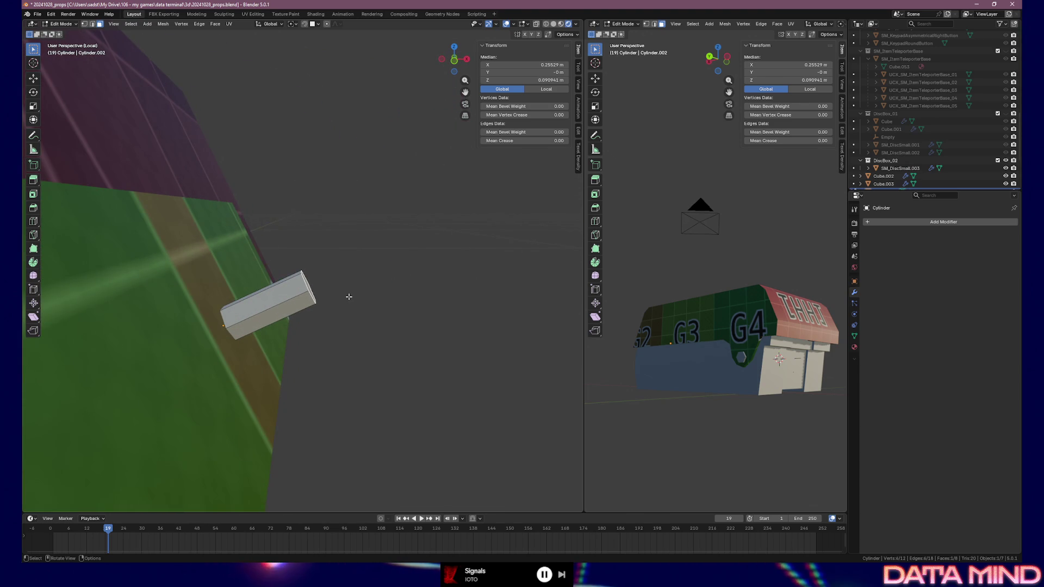
{"action": "middle_click_drag", "start_coordinate": [349, 296], "coordinate": [269, 300]}
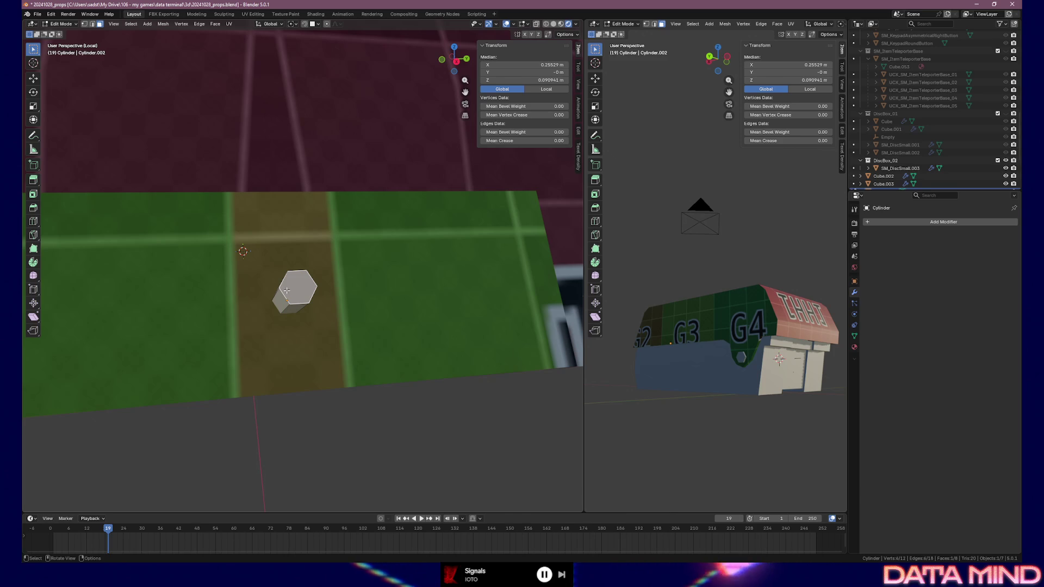
{"action": "middle_click_drag", "start_coordinate": [286, 290], "coordinate": [362, 293]}
{"action": "key", "text": "g"}
{"action": "key", "text": "z"}
{"action": "key", "text": "z"}
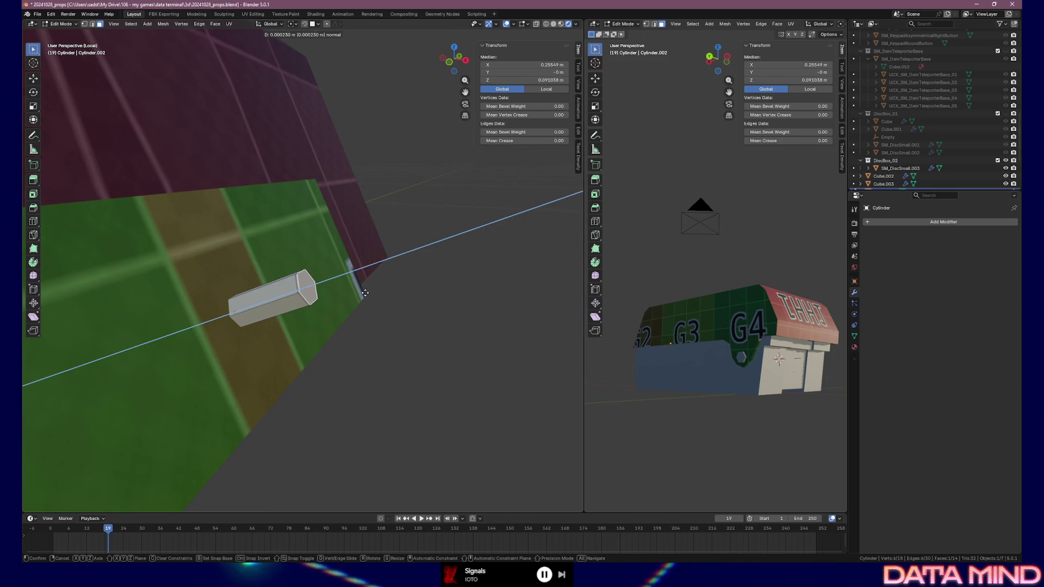
{"action": "left_click", "coordinate": [352, 290]}
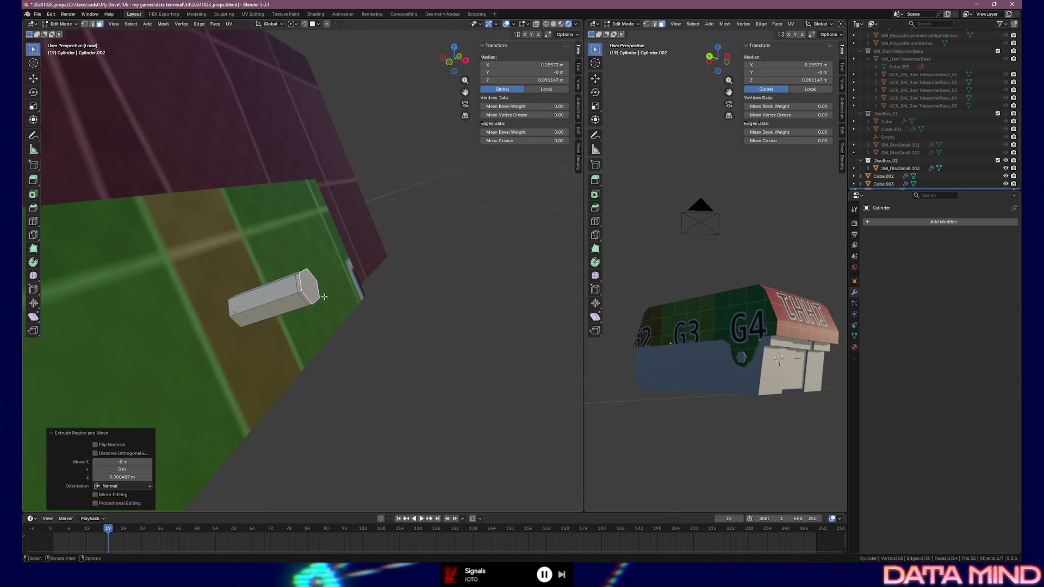
Step: Merge pairs of the pin's end vertices (M > At Last) to reshape the tip, readying another extrusion
{"action": "left_click", "coordinate": [301, 274]}
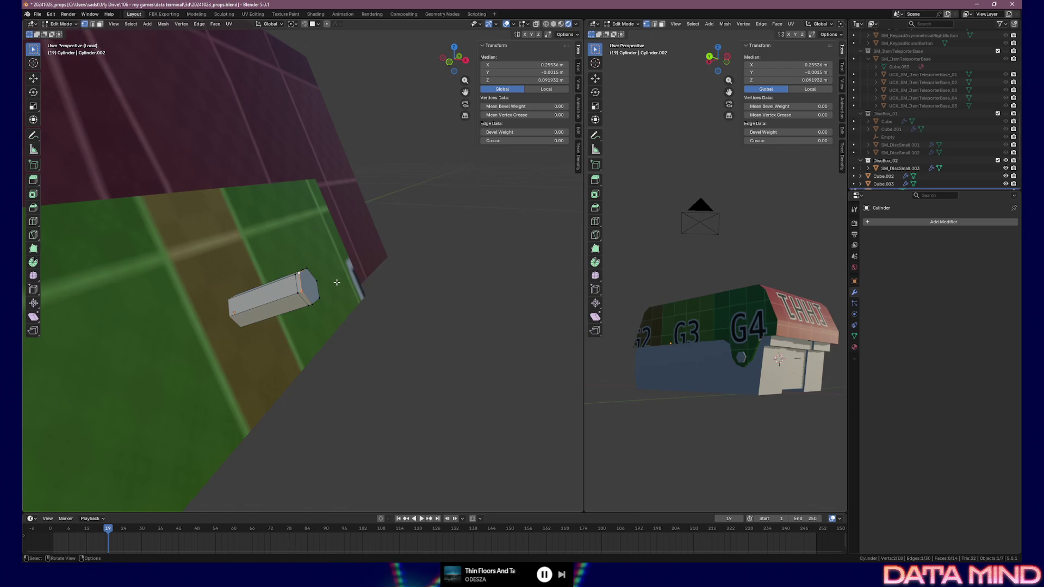
{"action": "key", "text": "m"}
{"action": "left_click", "coordinate": [336, 283]}
{"action": "middle_click_drag", "start_coordinate": [332, 282], "coordinate": [313, 299]}
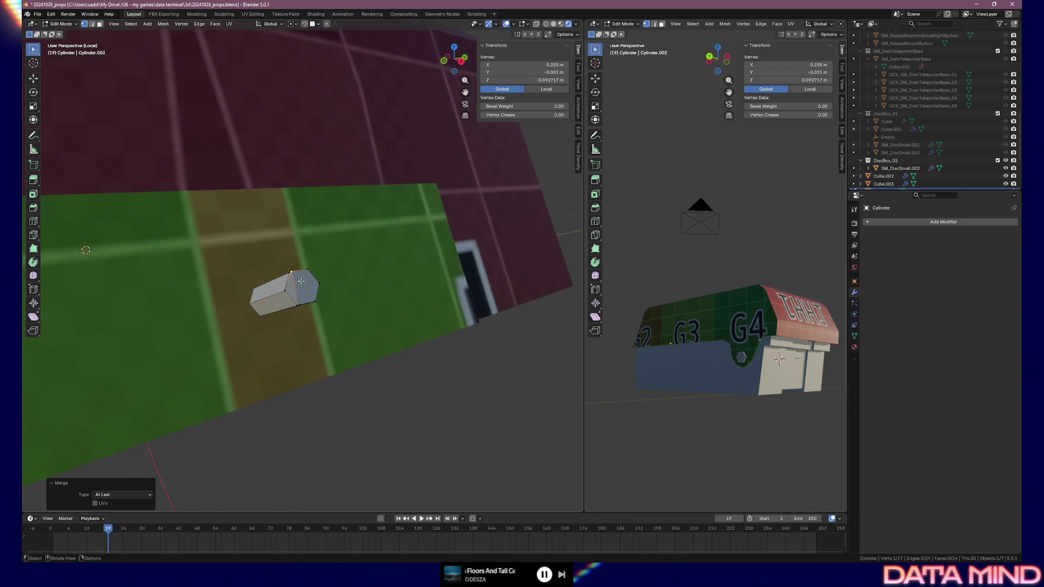
{"action": "left_click", "coordinate": [313, 299]}
{"action": "key", "text": "m"}
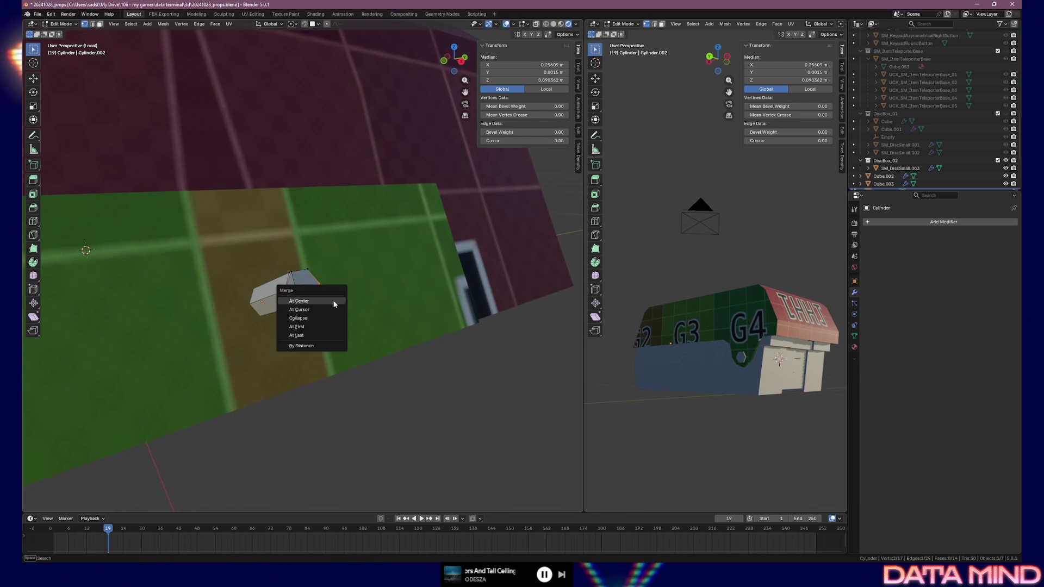
{"action": "left_click", "coordinate": [326, 296]}
{"action": "middle_click_drag", "start_coordinate": [322, 289], "coordinate": [300, 292]}
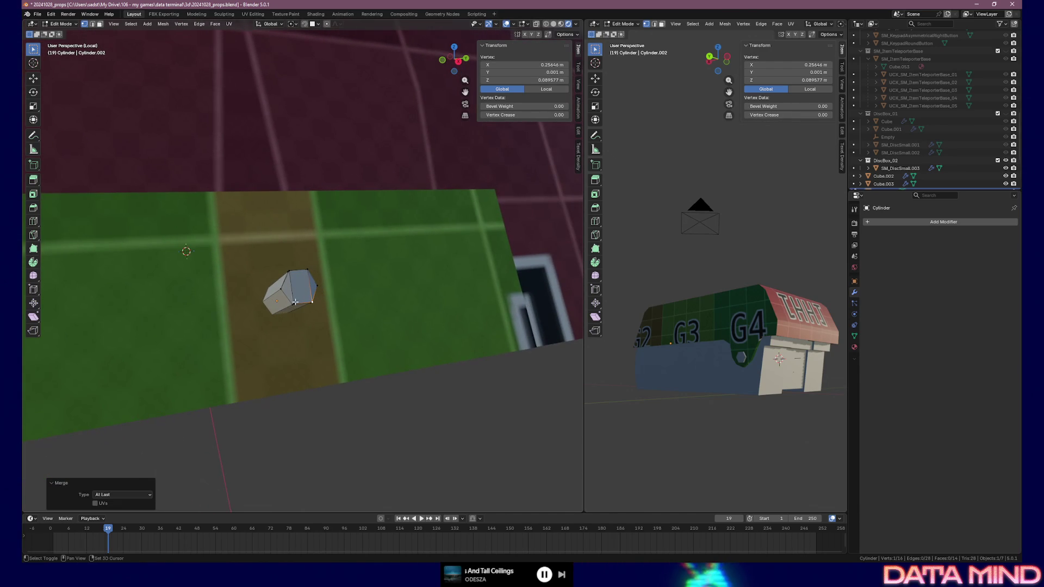
{"action": "left_click", "coordinate": [300, 292], "text": "shift"}
{"action": "middle_click_drag", "start_coordinate": [294, 272], "coordinate": [382, 299]}
{"action": "key", "text": "e"}
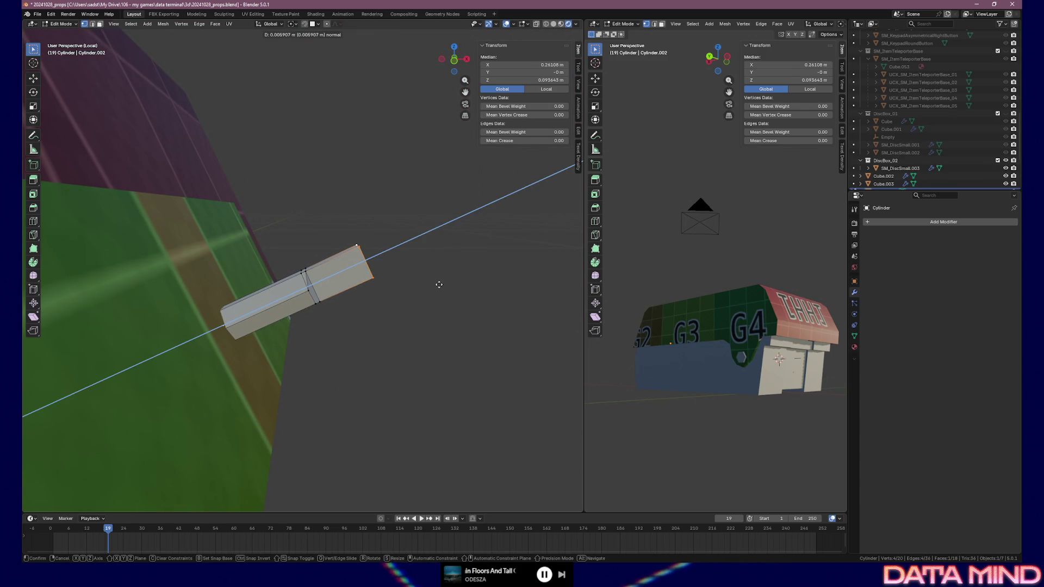
Step: Finish the pin's second lengthening extrusion and select the edge loop around its end
{"action": "left_click", "coordinate": [456, 278]}
{"action": "mouse_move", "coordinate": [456, 277]}
{"action": "middle_mouse_down"}
{"action": "mouse_move", "coordinate": [306, 255]}
{"action": "mouse_move", "coordinate": [267, 282]}
{"action": "mouse_move", "coordinate": [301, 277]}
{"action": "mouse_move", "coordinate": [363, 290]}
{"action": "middle_mouse_up"}
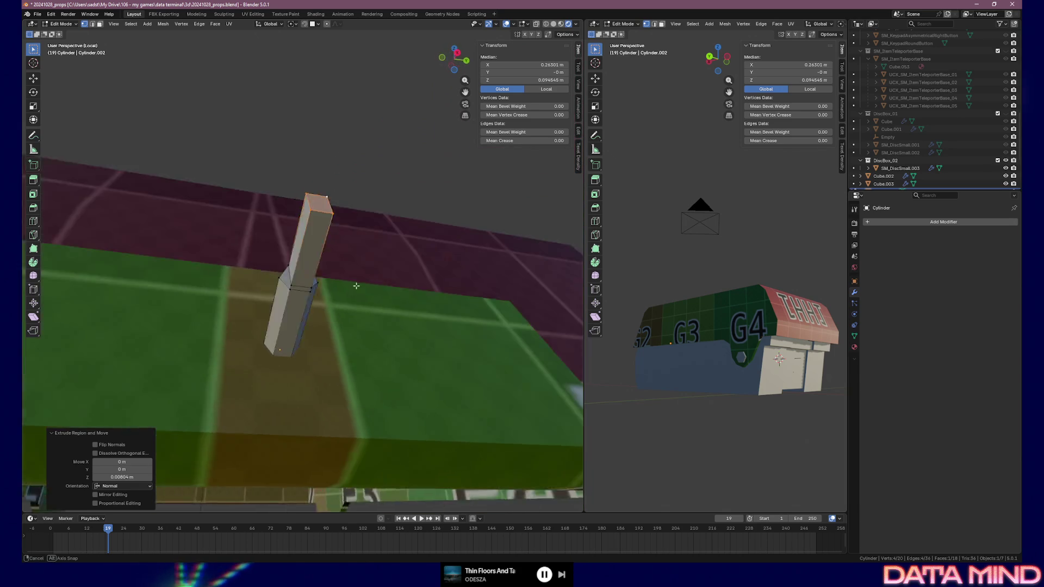
{"action": "key", "text": "1"}
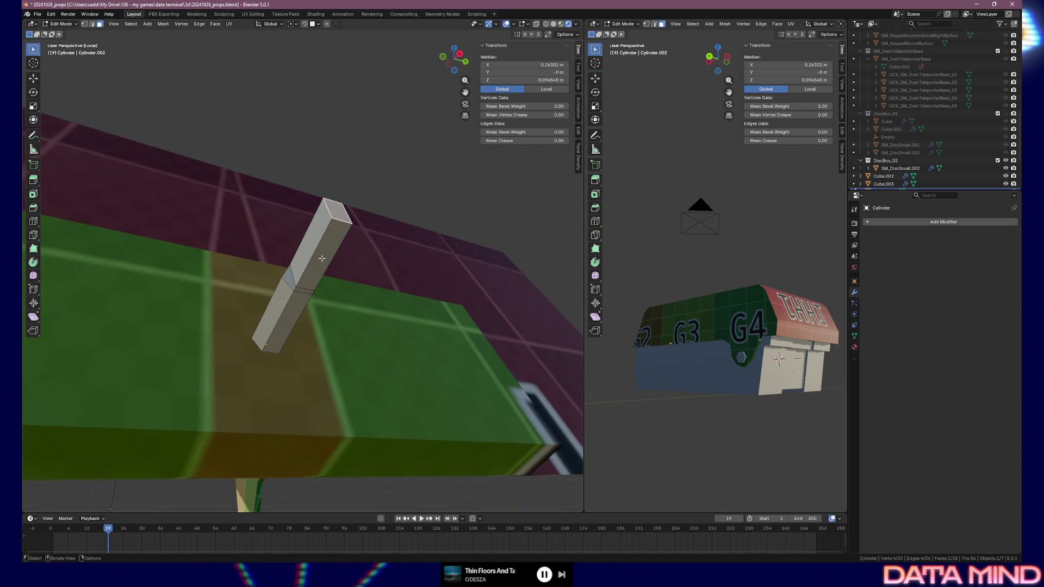
{"action": "left_click", "coordinate": [321, 258]}
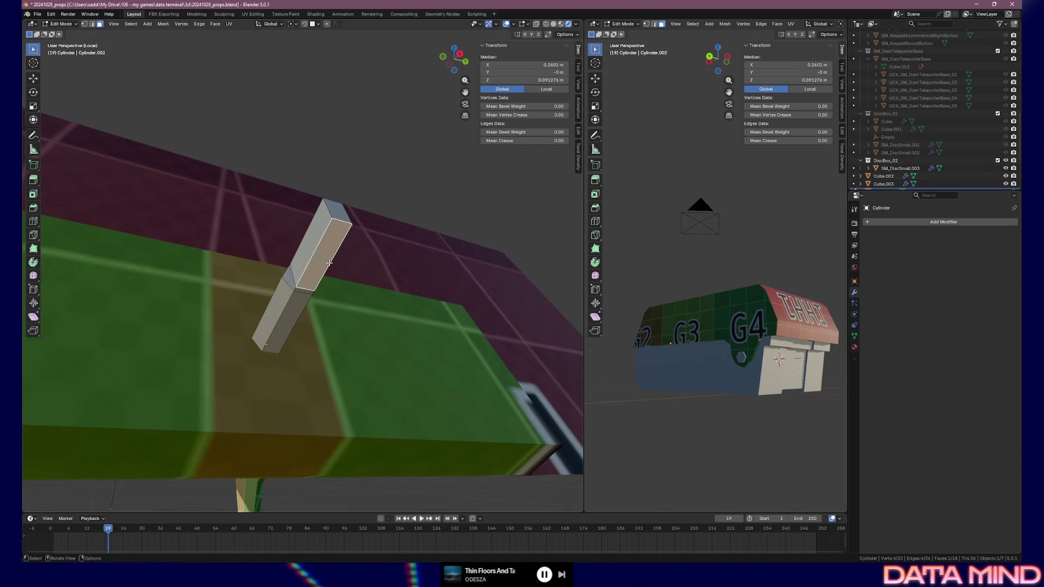
{"action": "middle_click_drag", "start_coordinate": [328, 261], "coordinate": [347, 259]}
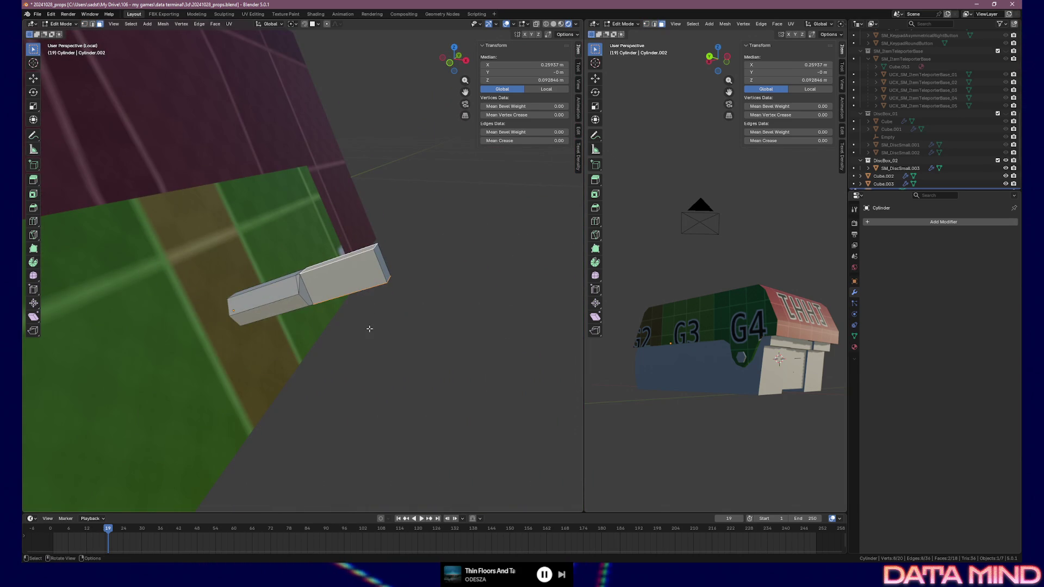
Step: Extrude the end faces in place and scale them along Z into a lever block
{"action": "key", "text": "e"}
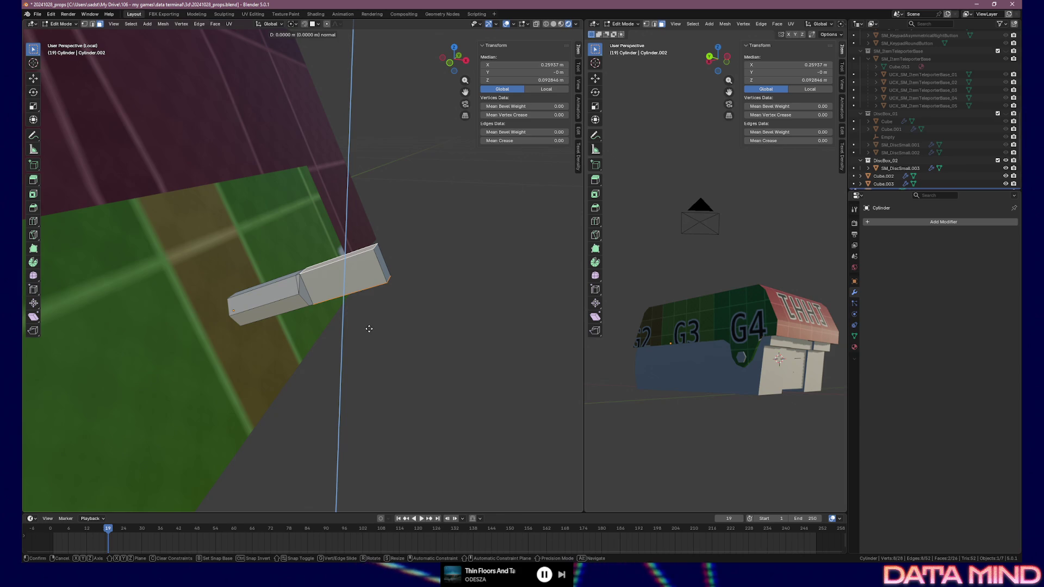
{"action": "key", "text": "s"}
{"action": "key", "text": "z"}
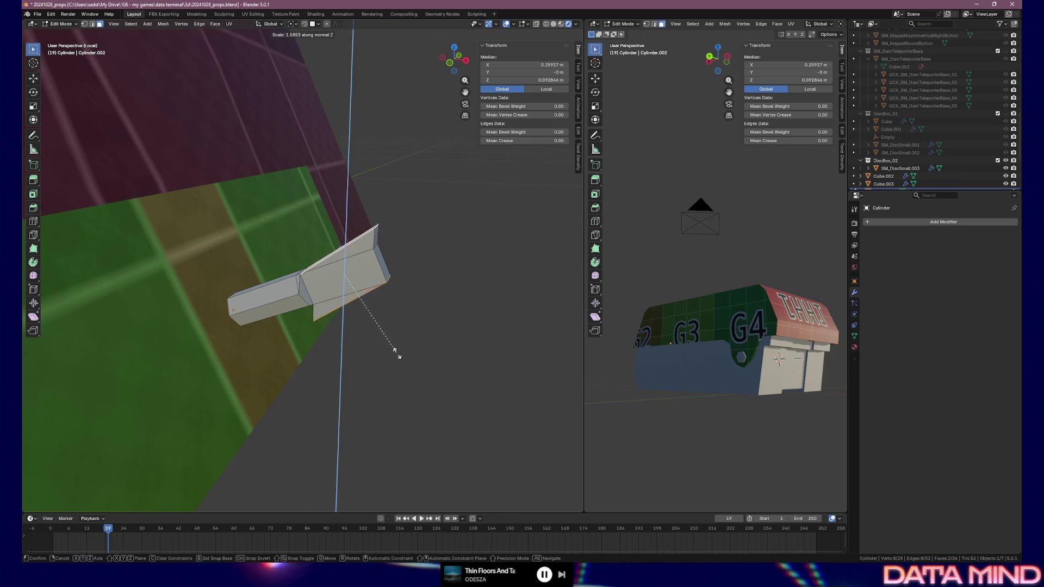
{"action": "left_click", "coordinate": [458, 447]}
Step: Select two faces of the lever block to grow the paddle from
{"action": "mouse_move", "coordinate": [457, 447]}
{"action": "middle_mouse_down"}
{"action": "mouse_move", "coordinate": [281, 377]}
{"action": "mouse_move", "coordinate": [319, 380]}
{"action": "mouse_move", "coordinate": [346, 356]}
{"action": "mouse_move", "coordinate": [322, 299]}
{"action": "middle_mouse_up"}
{"action": "left_click", "coordinate": [273, 241]}
{"action": "mouse_move", "coordinate": [274, 241]}
{"action": "middle_mouse_down"}
{"action": "mouse_move", "coordinate": [377, 305]}
{"action": "mouse_move", "coordinate": [343, 269]}
{"action": "middle_mouse_up"}
{"action": "left_click", "coordinate": [342, 264], "text": "shift"}
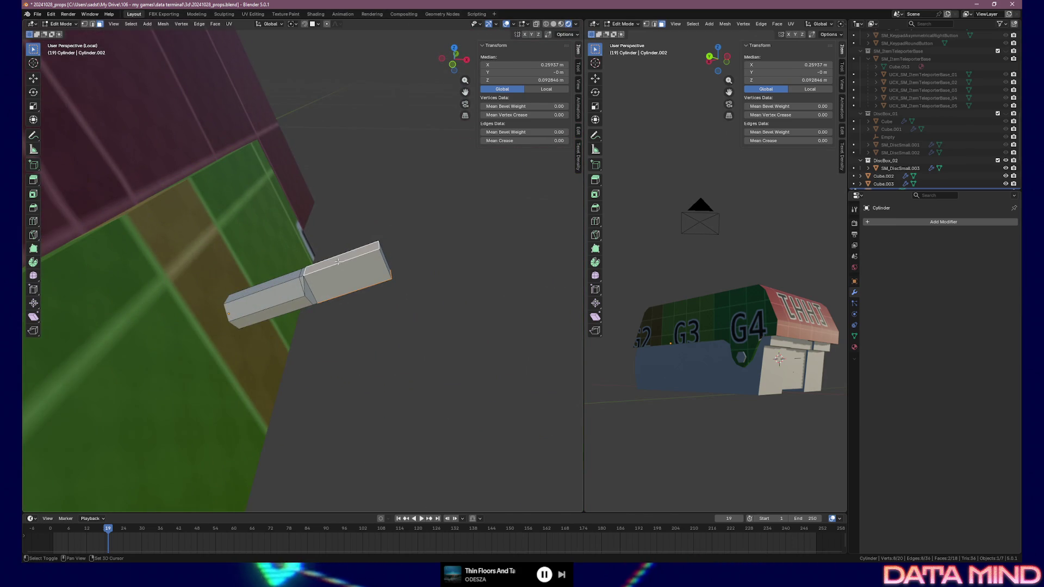
{"action": "left_click", "coordinate": [284, 23]}
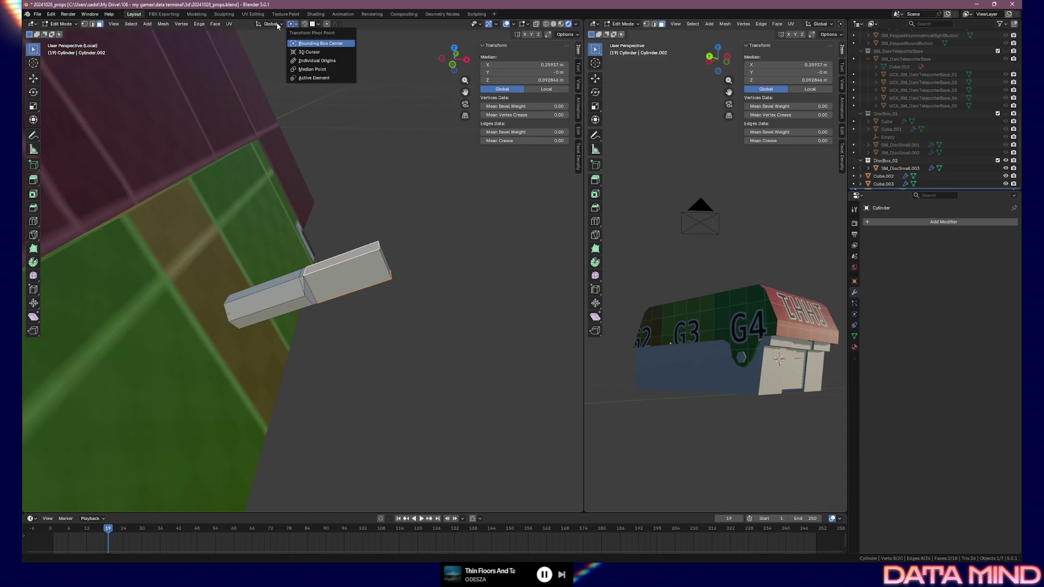
Step: With Local transform orientation, extrude the faces and widen them along local X into a paddle
{"action": "left_click", "coordinate": [276, 24]}
{"action": "left_click", "coordinate": [254, 55]}
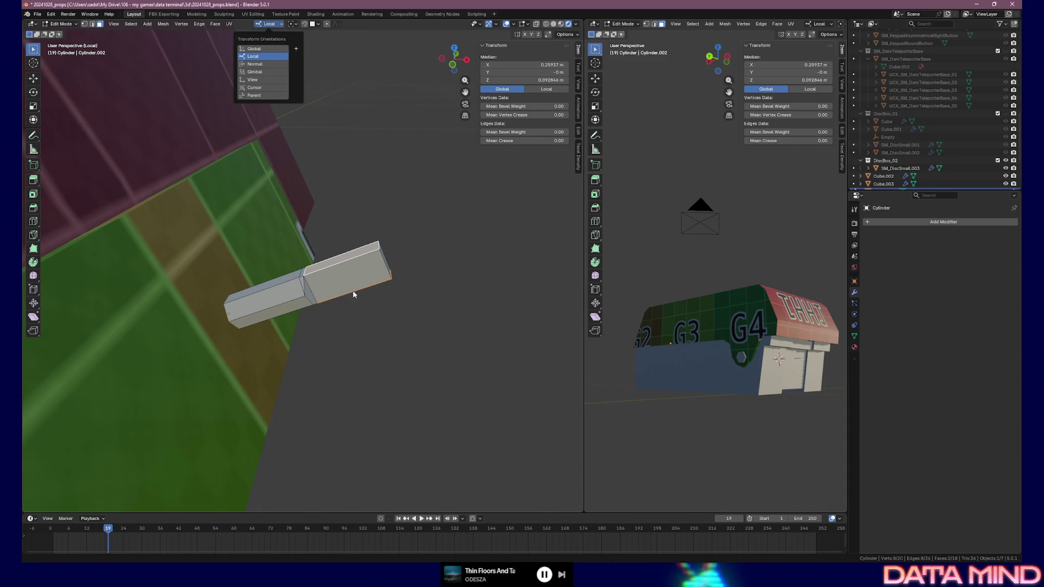
{"action": "key", "text": "e"}
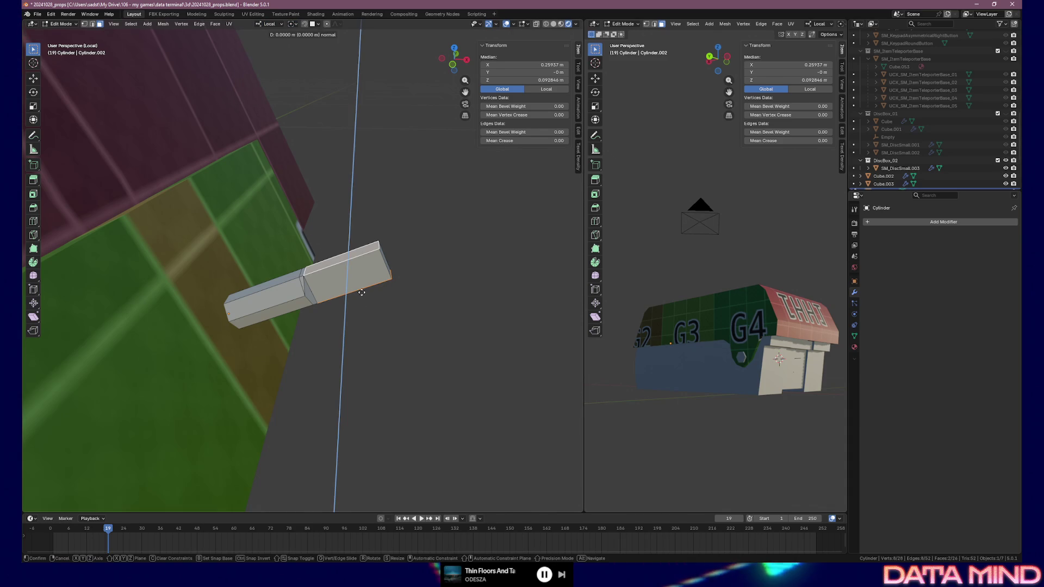
{"action": "left_click", "coordinate": [374, 305]}
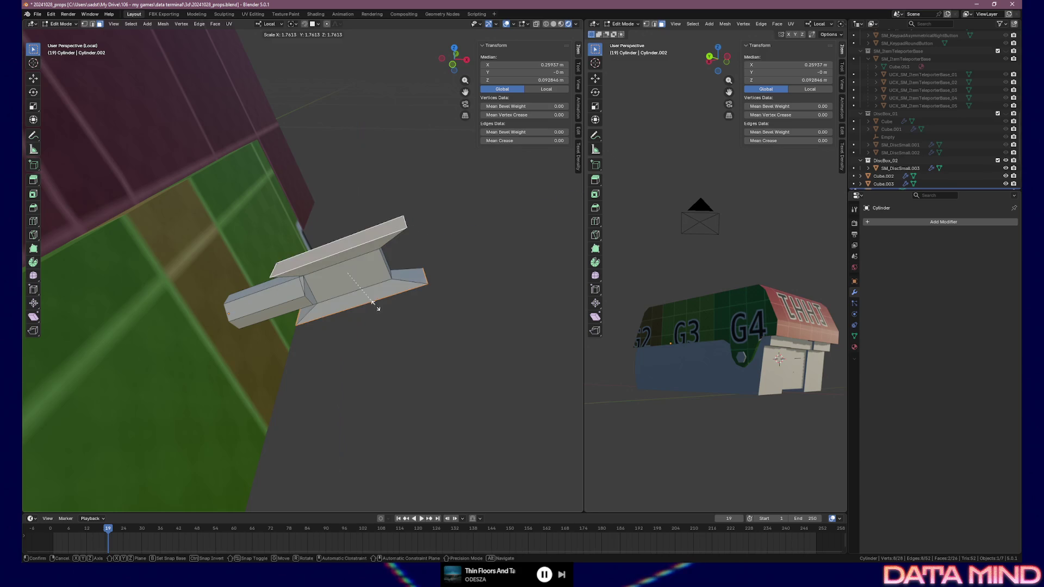
{"action": "key", "text": "s"}
{"action": "key", "text": "z"}
{"action": "key", "text": "z"}
{"action": "key", "text": "x"}
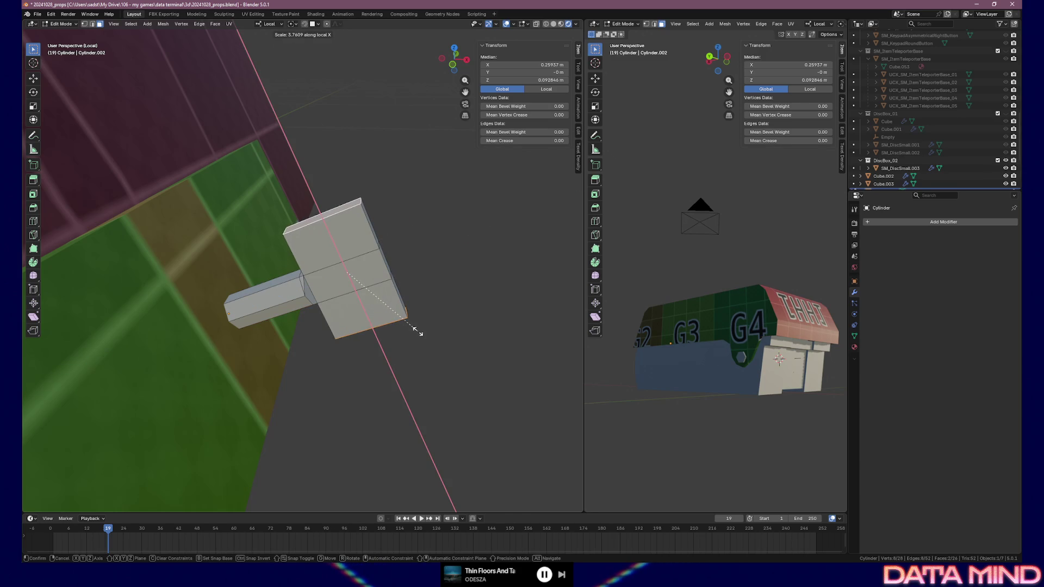
{"action": "left_click", "coordinate": [443, 361]}
Step: Scale the paddle faces again along local X to their final width
{"action": "middle_click_drag", "start_coordinate": [775, 364], "coordinate": [738, 371]}
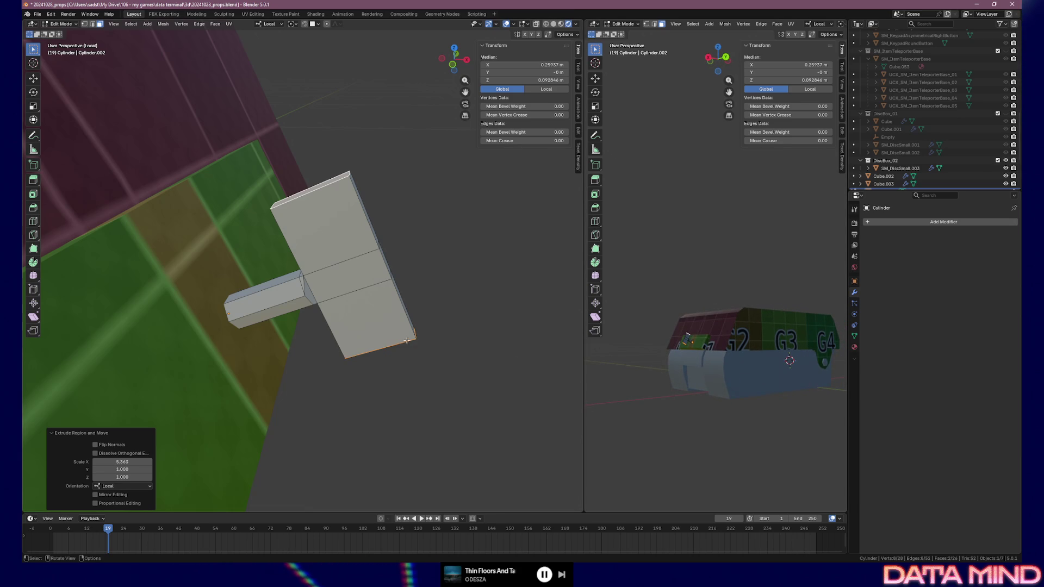
{"action": "key", "text": "s"}
{"action": "key", "text": "x"}
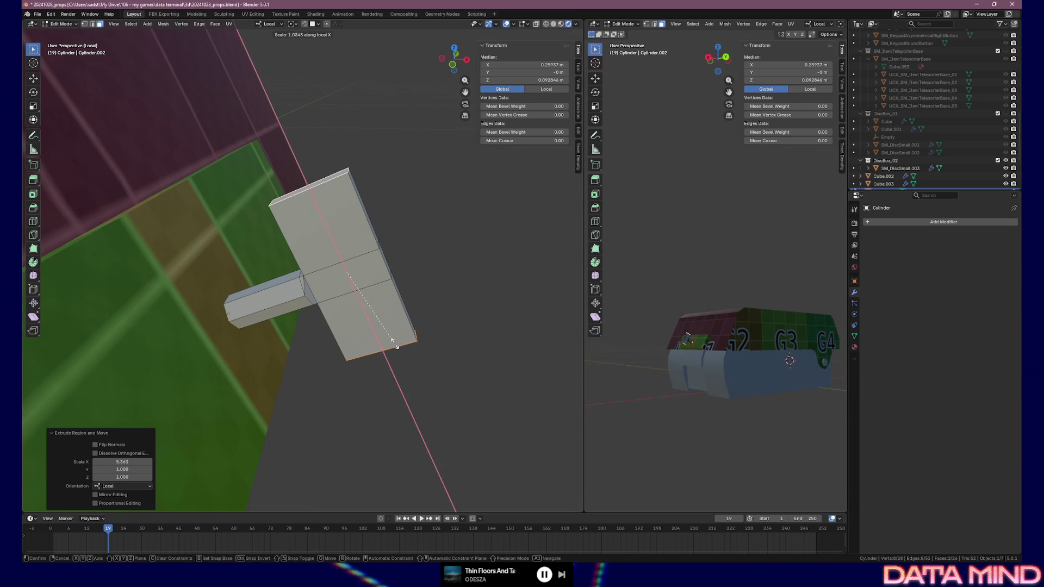
{"action": "left_click", "coordinate": [408, 351]}
Step: Nudge a paddle edge along local Z into place and leave edit mode
{"action": "middle_click_drag", "start_coordinate": [426, 348], "coordinate": [402, 344]}
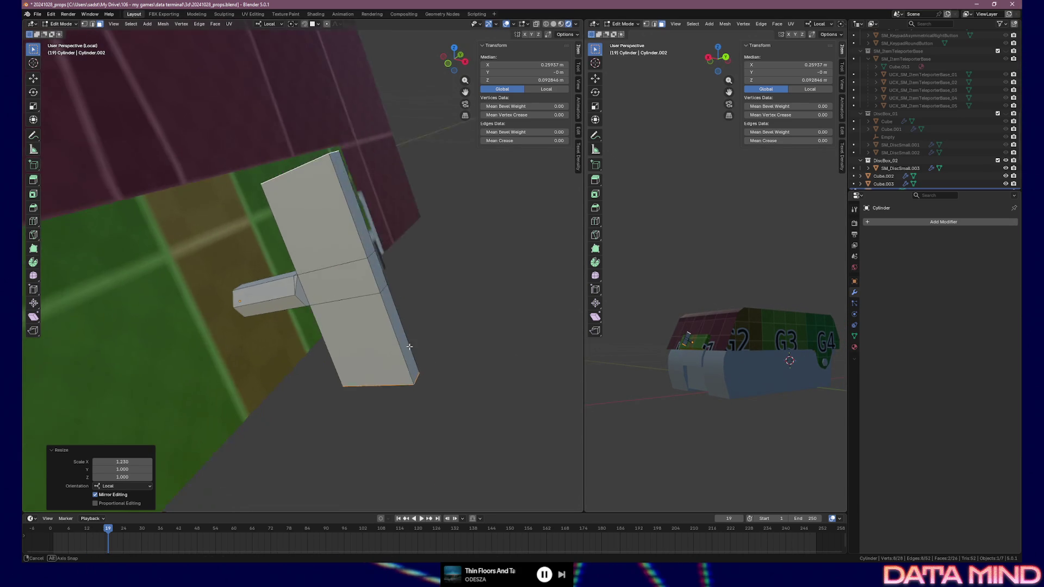
{"action": "left_click", "coordinate": [351, 201]}
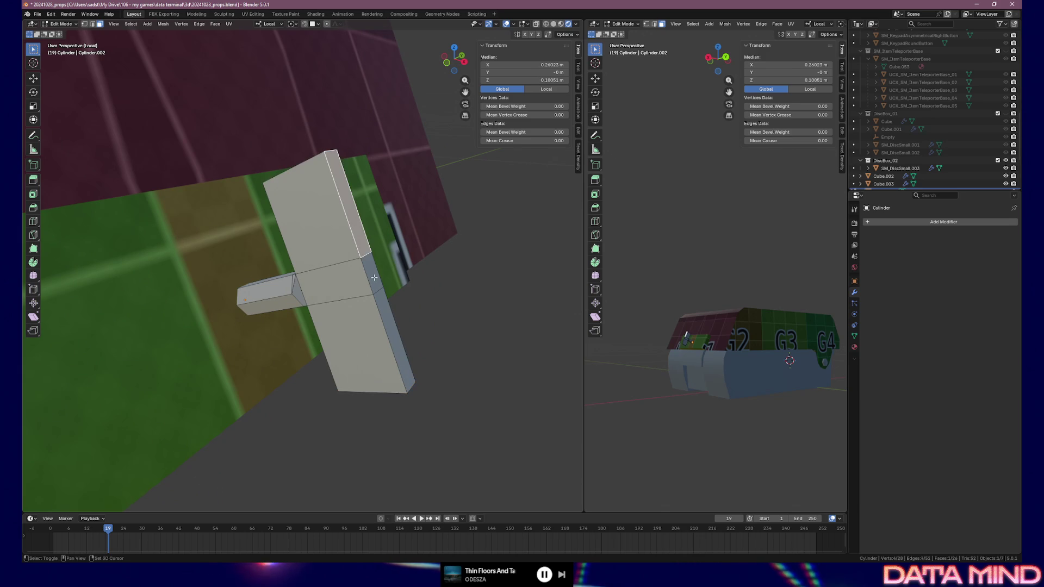
{"action": "middle_click_drag", "start_coordinate": [351, 202], "coordinate": [468, 341]}
{"action": "key", "text": "g"}
{"action": "key", "text": "z"}
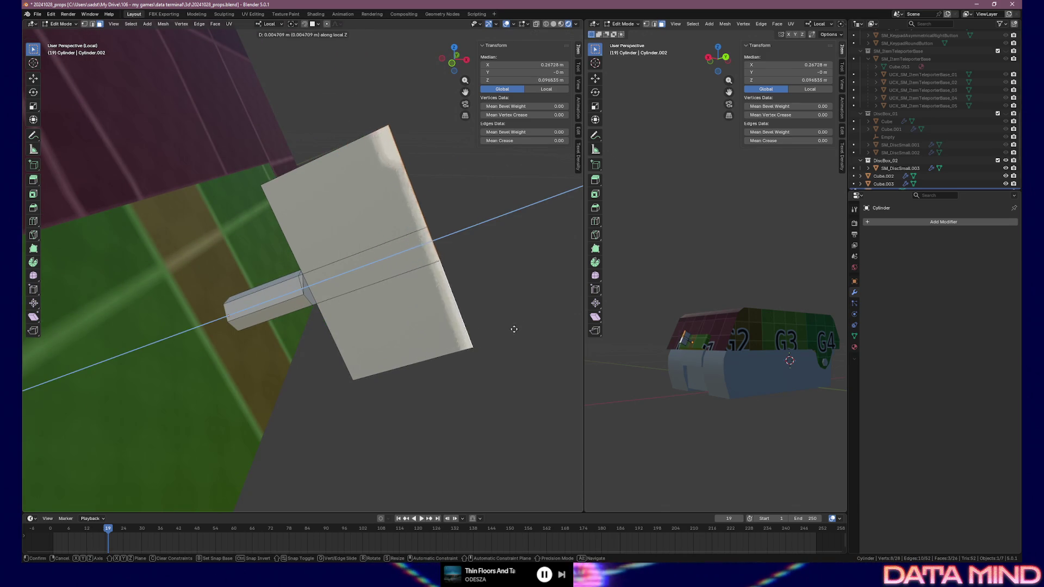
{"action": "left_click", "coordinate": [573, 317]}
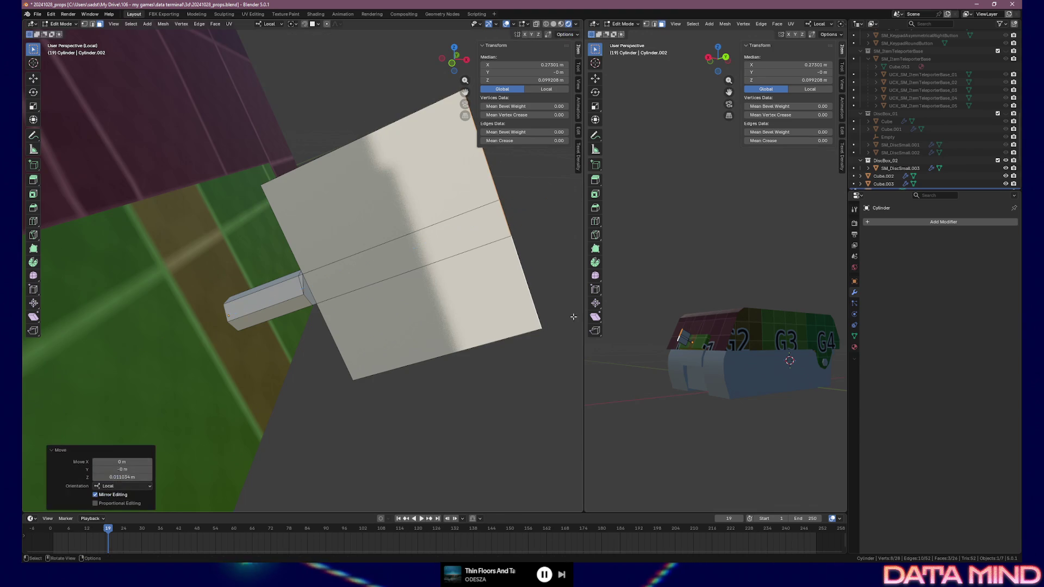
{"action": "mouse_move", "coordinate": [574, 316]}
{"action": "middle_mouse_down"}
{"action": "mouse_move", "coordinate": [378, 305]}
{"action": "mouse_move", "coordinate": [482, 310]}
{"action": "mouse_move", "coordinate": [412, 325]}
{"action": "mouse_move", "coordinate": [315, 315]}
{"action": "mouse_move", "coordinate": [282, 330]}
{"action": "mouse_move", "coordinate": [452, 315]}
{"action": "middle_mouse_up"}
{"action": "scroll", "coordinate": [503, 315], "scroll_direction": "down", "scroll_amount": 5}
{"action": "key", "text": "Tab"}
{"action": "scroll", "coordinate": [308, 321], "scroll_direction": "up", "scroll_amount": 4}
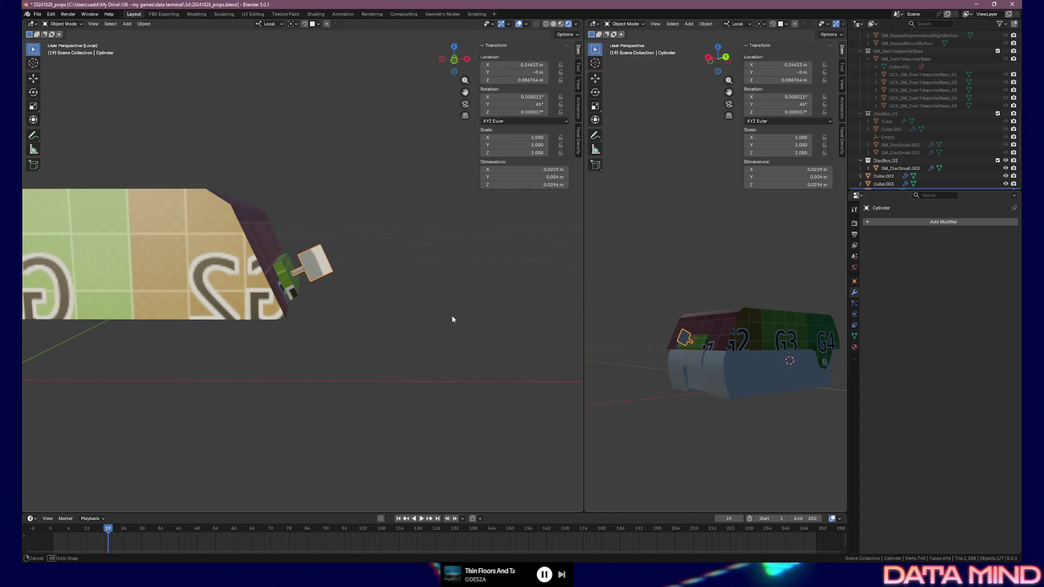
Step: Move two paddle vertices slightly along local Z and return to object mode
{"action": "mouse_move", "coordinate": [449, 322]}
{"action": "middle_mouse_down"}
{"action": "mouse_move", "coordinate": [296, 326]}
{"action": "mouse_move", "coordinate": [290, 305]}
{"action": "mouse_move", "coordinate": [310, 311]}
{"action": "mouse_move", "coordinate": [300, 286]}
{"action": "mouse_move", "coordinate": [358, 290]}
{"action": "middle_mouse_up"}
{"action": "key", "text": "Tab"}
{"action": "left_click", "coordinate": [306, 283]}
{"action": "left_click", "coordinate": [294, 281], "text": "shift"}
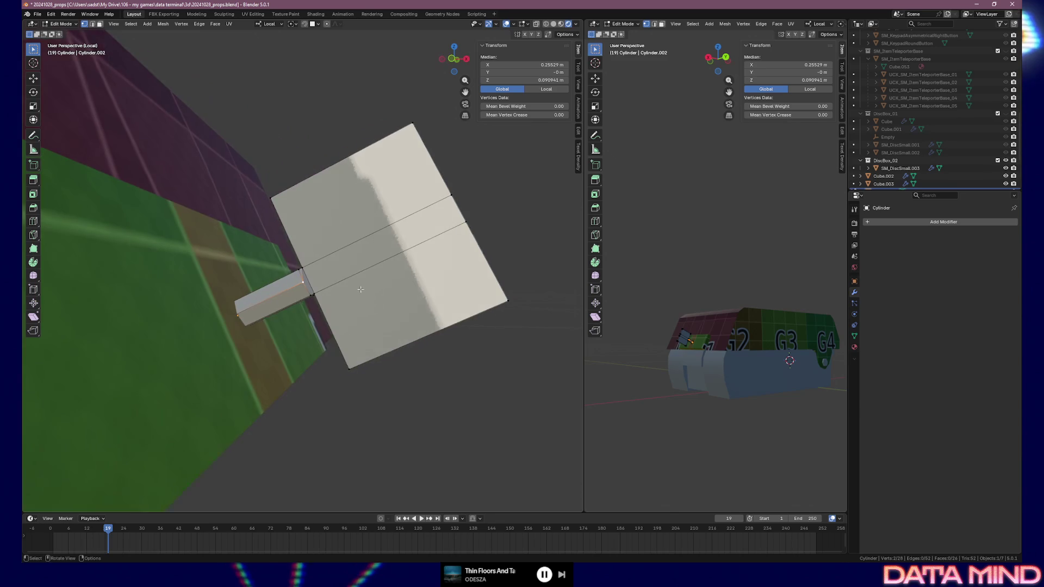
{"action": "key", "text": "g"}
{"action": "key", "text": "z"}
{"action": "key", "text": "z"}
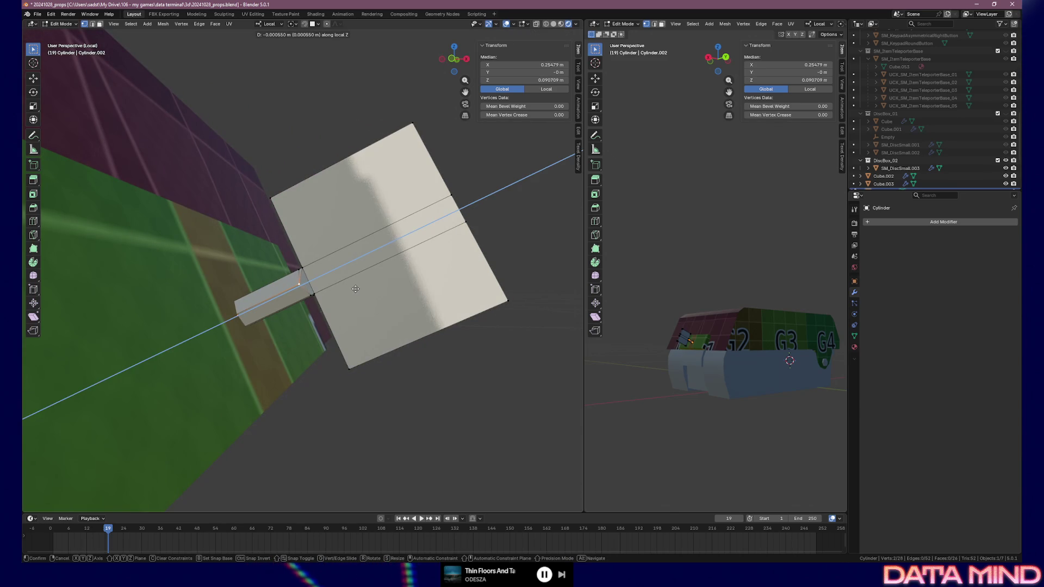
{"action": "left_click", "coordinate": [356, 289]}
{"action": "key", "text": "Tab"}
{"action": "mouse_move", "coordinate": [356, 289]}
{"action": "middle_mouse_down"}
{"action": "mouse_move", "coordinate": [212, 297]}
{"action": "mouse_move", "coordinate": [283, 297]}
{"action": "mouse_move", "coordinate": [320, 232]}
{"action": "mouse_move", "coordinate": [300, 201]}
{"action": "middle_mouse_up"}
Step: Back in edit mode, clear the selection and box-select the paddle's corner vertices
{"action": "key", "text": "Tab"}
{"action": "key", "text": "alt+a"}
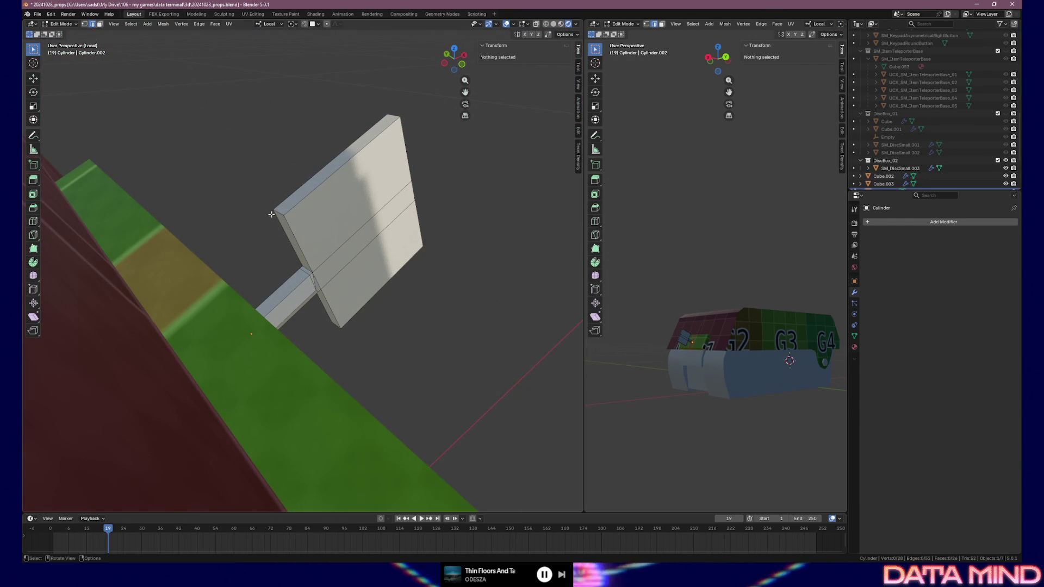
{"action": "left_click_drag", "start_coordinate": [272, 214], "coordinate": [428, 245]}
{"action": "middle_click_drag", "start_coordinate": [428, 245], "coordinate": [437, 297]}
{"action": "mouse_move", "coordinate": [345, 361]}
{"action": "middle_mouse_down"}
{"action": "mouse_move", "coordinate": [415, 354]}
{"action": "mouse_move", "coordinate": [345, 333]}
{"action": "mouse_move", "coordinate": [390, 338]}
{"action": "middle_mouse_up"}
Step: Bevel the selected paddle corners so the plate becomes an octagon
{"action": "key", "text": "ctrl+b"}
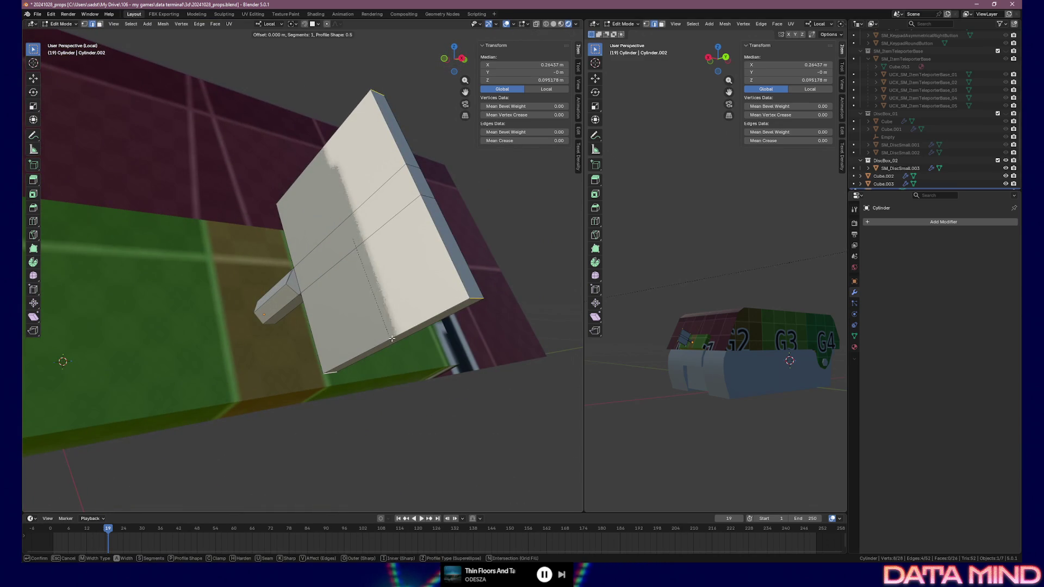
{"action": "left_click", "coordinate": [462, 339]}
{"action": "key", "text": "Tab"}
{"action": "mouse_move", "coordinate": [478, 331]}
{"action": "middle_mouse_down"}
{"action": "mouse_move", "coordinate": [503, 309]}
{"action": "mouse_move", "coordinate": [416, 319]}
{"action": "mouse_move", "coordinate": [491, 320]}
{"action": "mouse_move", "coordinate": [501, 303]}
{"action": "mouse_move", "coordinate": [466, 292]}
{"action": "mouse_move", "coordinate": [427, 229]}
{"action": "mouse_move", "coordinate": [384, 291]}
{"action": "middle_mouse_up"}
Step: Select a paddle edge and the vertex at the handle corner for merging
{"action": "key", "text": "Tab"}
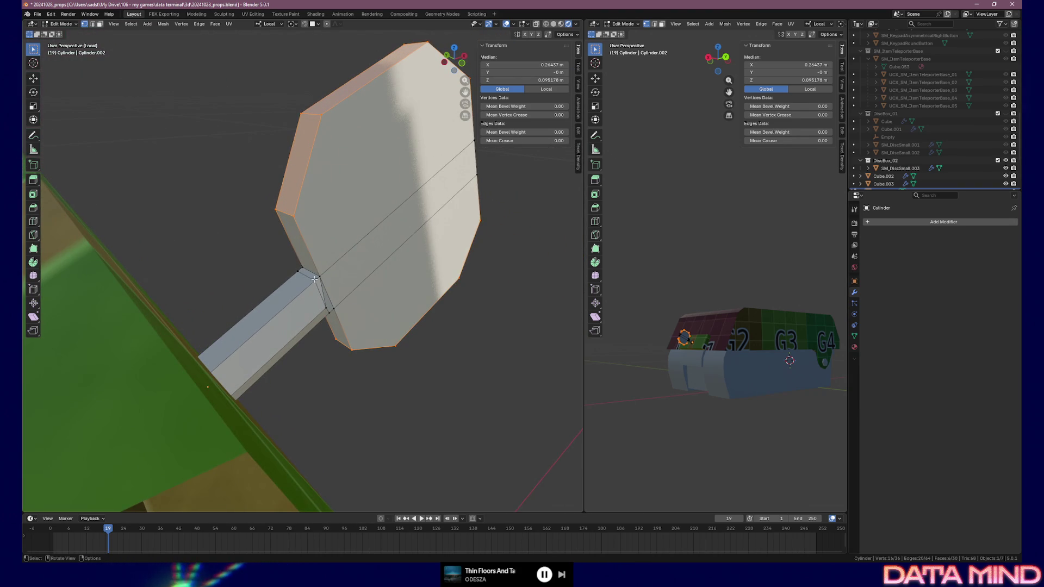
{"action": "left_click", "coordinate": [319, 278]}
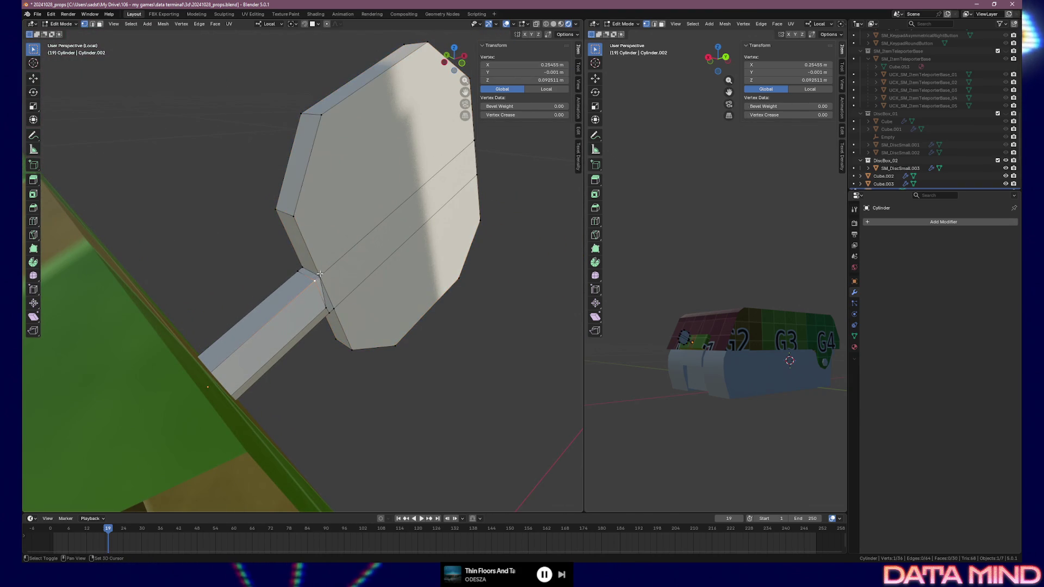
{"action": "left_click", "coordinate": [301, 271]}
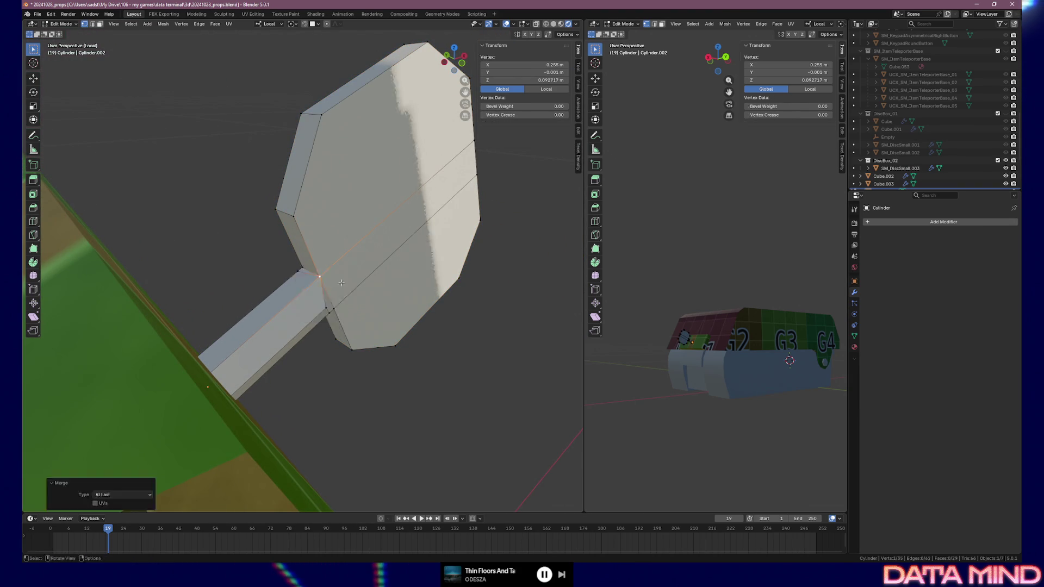
Step: Merge three stray vertex pairs at the handle-paddle joint with M > At Last
{"action": "left_click", "coordinate": [303, 269], "text": "shift"}
{"action": "key", "text": "m"}
{"action": "left_click", "coordinate": [303, 269]}
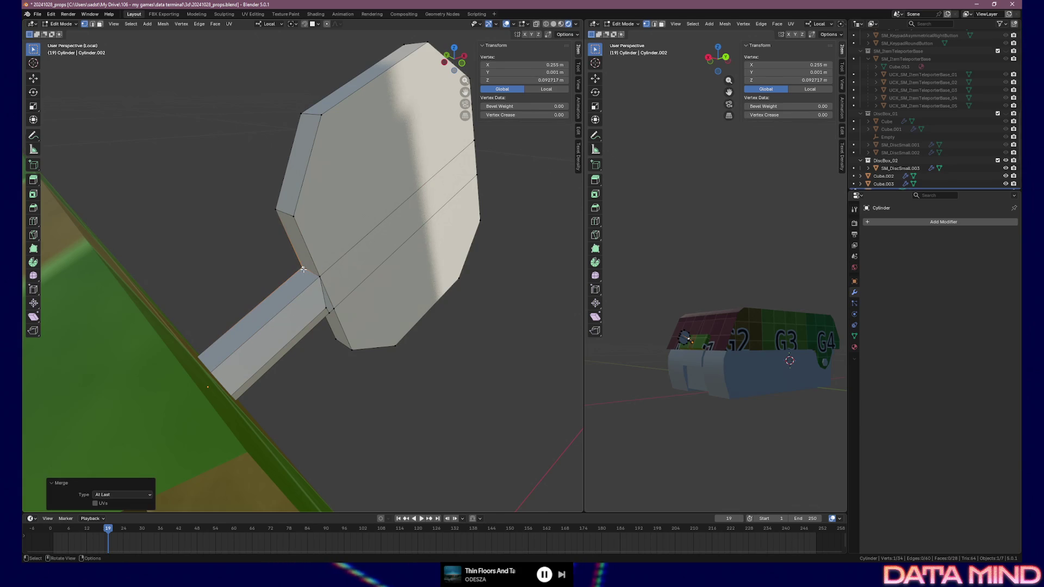
{"action": "middle_click_drag", "start_coordinate": [303, 269], "coordinate": [289, 226]}
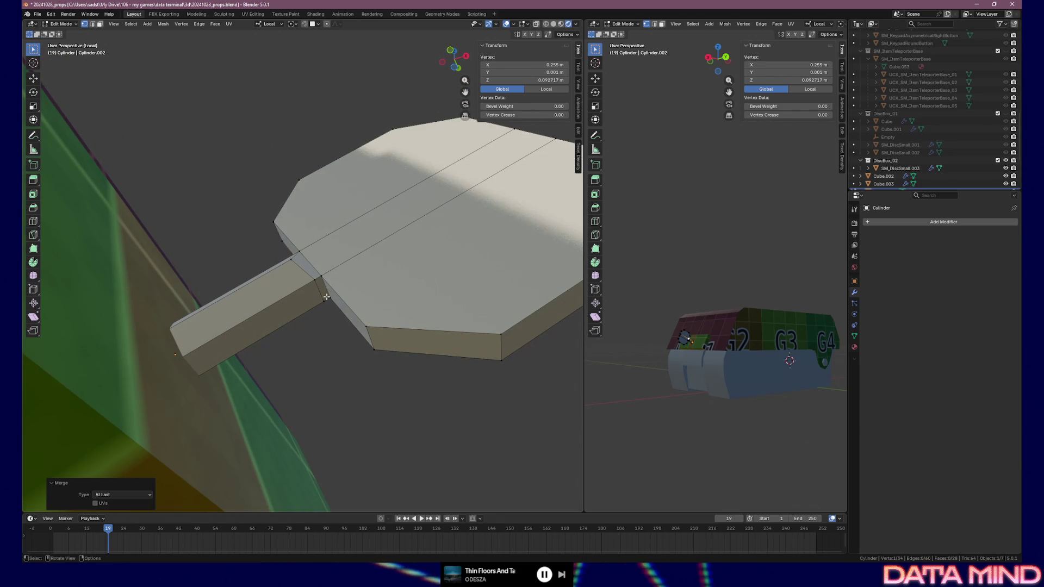
{"action": "left_click", "coordinate": [314, 282]}
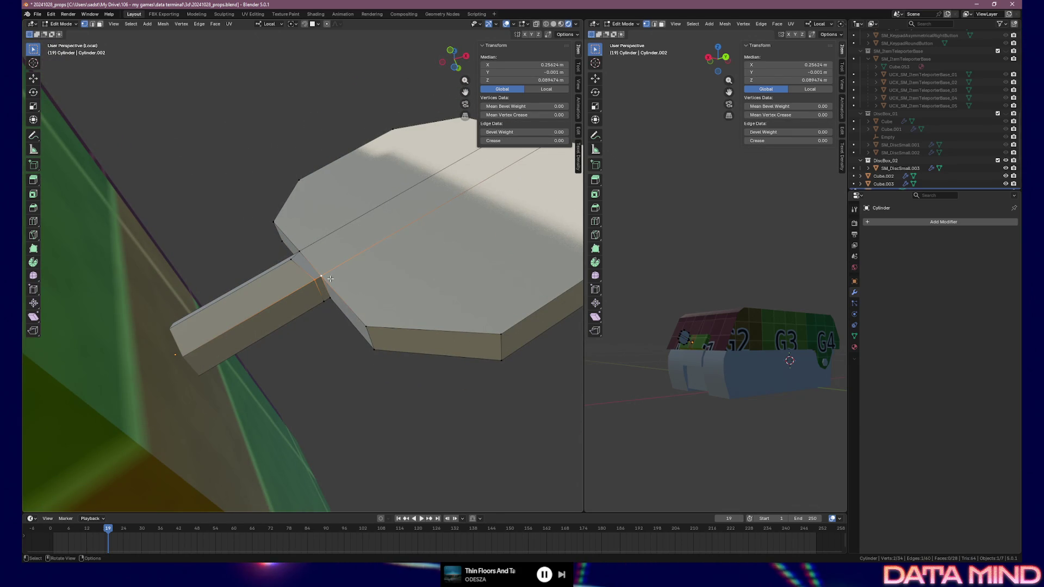
{"action": "key", "text": "m"}
{"action": "left_click", "coordinate": [329, 279]}
{"action": "middle_click_drag", "start_coordinate": [328, 279], "coordinate": [206, 285]}
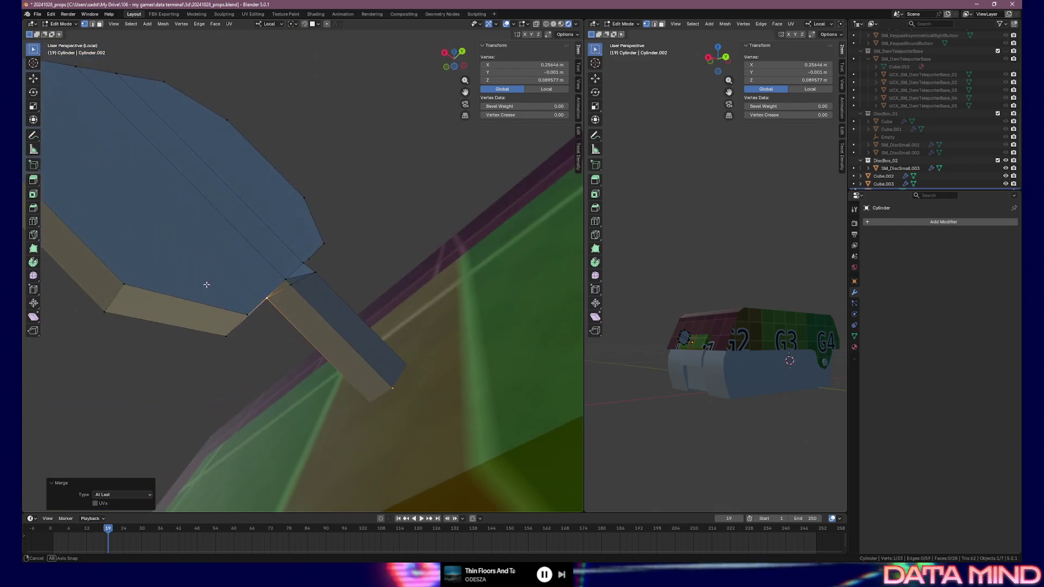
{"action": "left_click", "coordinate": [290, 280], "text": "shift"}
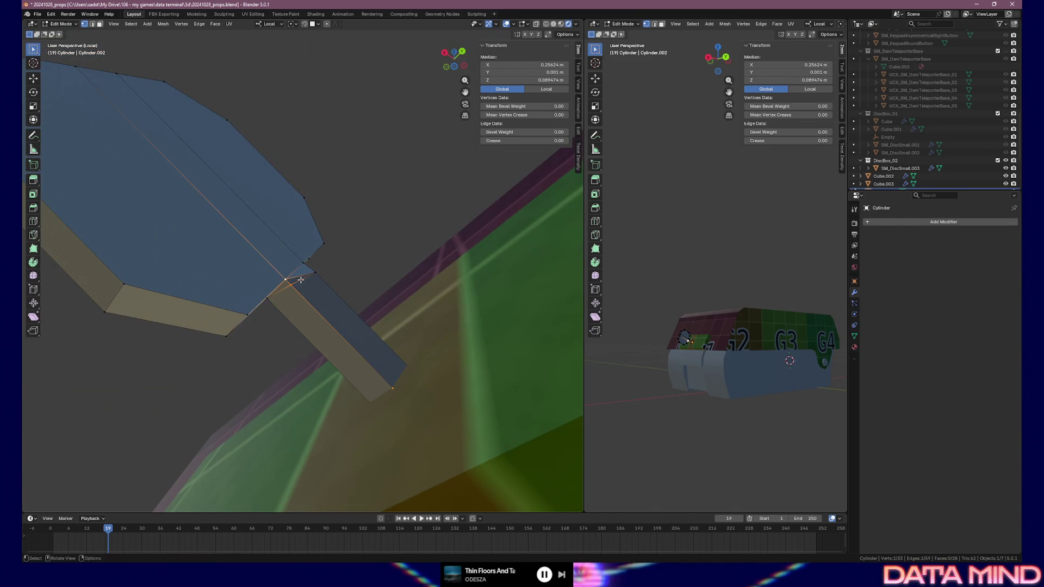
{"action": "key", "text": "m"}
{"action": "left_click", "coordinate": [301, 279]}
Step: Straighten an underside joint vertex by sliding it along local X, then local Z
{"action": "mouse_move", "coordinate": [300, 280]}
{"action": "middle_mouse_down"}
{"action": "mouse_move", "coordinate": [307, 296]}
{"action": "mouse_move", "coordinate": [380, 285]}
{"action": "mouse_move", "coordinate": [319, 303]}
{"action": "middle_mouse_up"}
{"action": "left_click", "coordinate": [307, 295]}
{"action": "key", "text": "g"}
{"action": "key", "text": "x"}
{"action": "key", "text": "x"}
{"action": "key", "text": "z"}
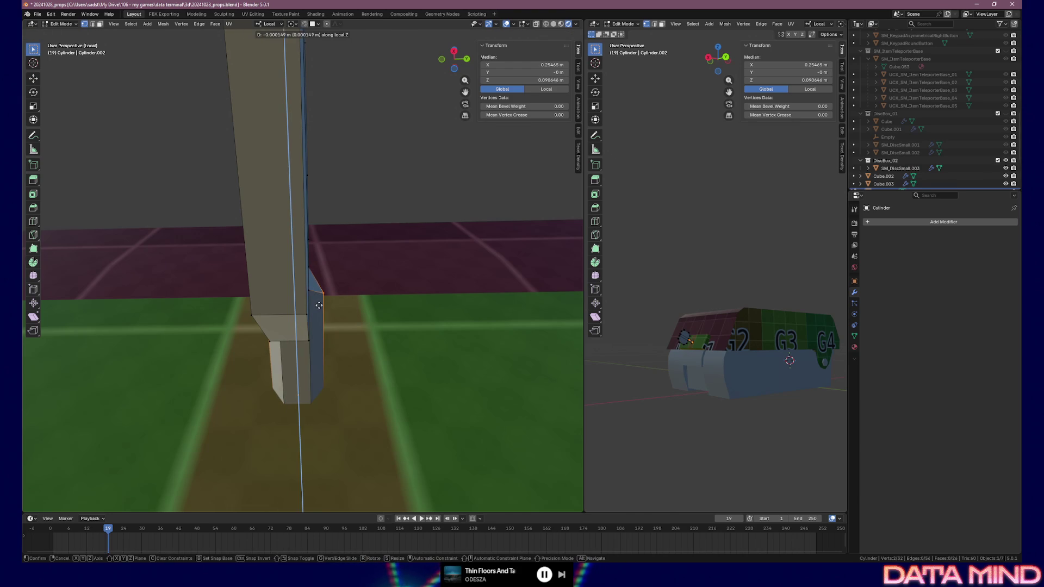
{"action": "left_click", "coordinate": [319, 312]}
{"action": "mouse_move", "coordinate": [319, 312]}
{"action": "middle_mouse_down"}
{"action": "mouse_move", "coordinate": [233, 361]}
{"action": "mouse_move", "coordinate": [402, 335]}
{"action": "mouse_move", "coordinate": [303, 349]}
{"action": "mouse_move", "coordinate": [334, 347]}
{"action": "mouse_move", "coordinate": [328, 324]}
{"action": "middle_mouse_up"}
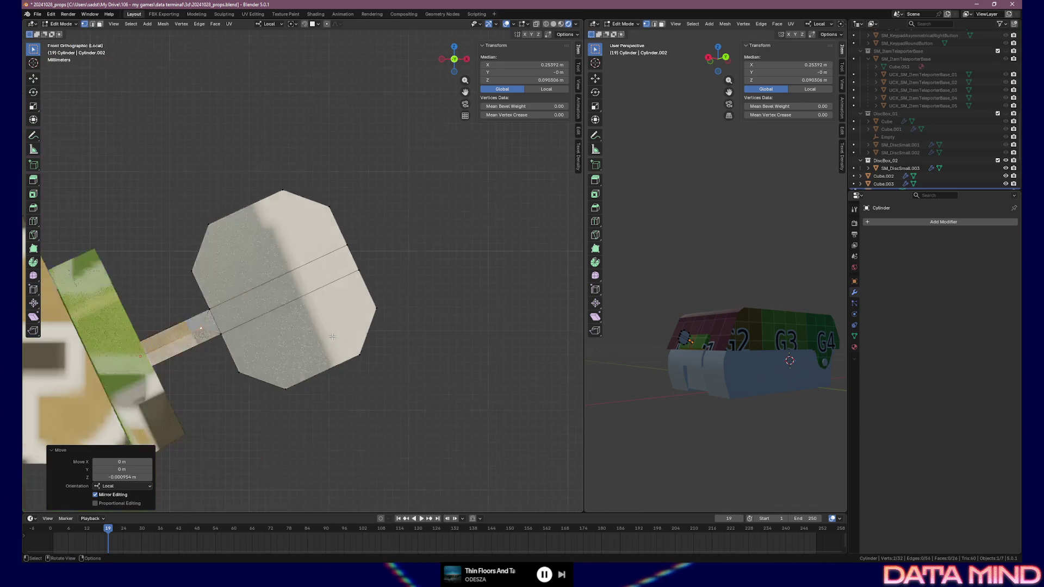
{"action": "key", "text": "k"}
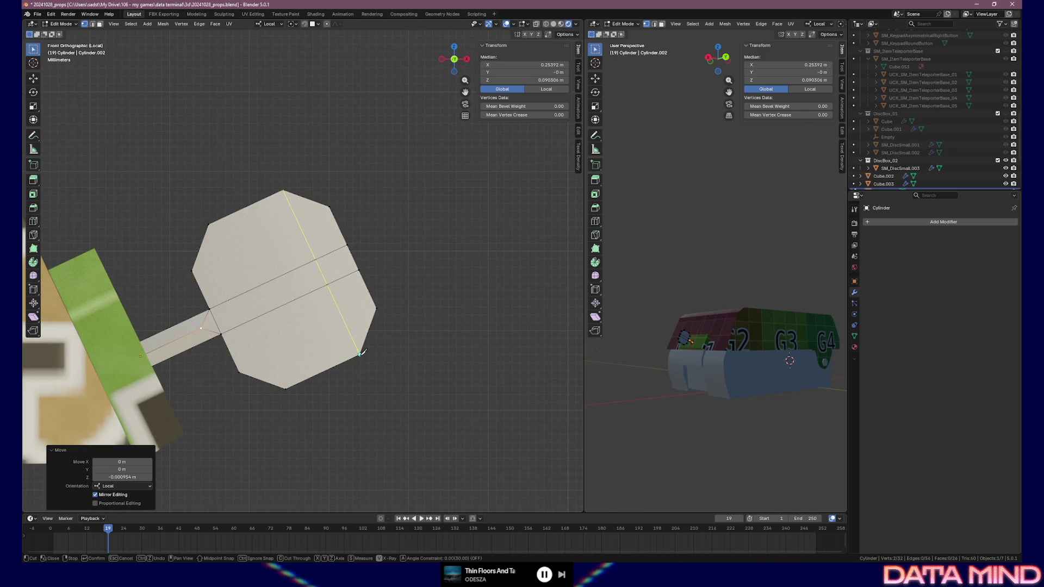
Step: Knife-cut edges splitting the octagonal paddle face and confirm them
{"action": "key", "text": "Return"}
{"action": "key", "text": "k"}
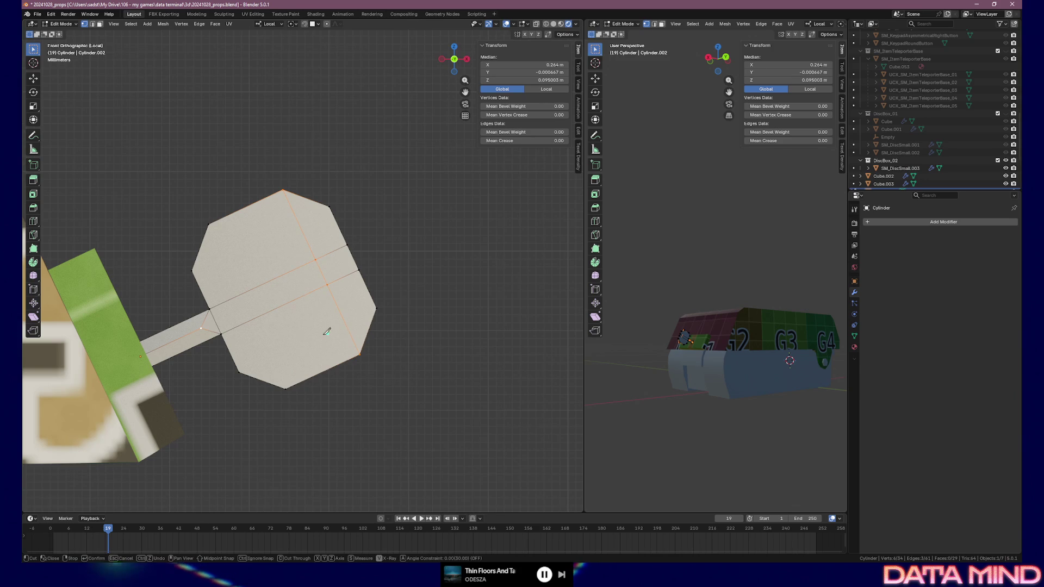
{"action": "left_click", "coordinate": [208, 223]}
{"action": "key", "text": "Return"}
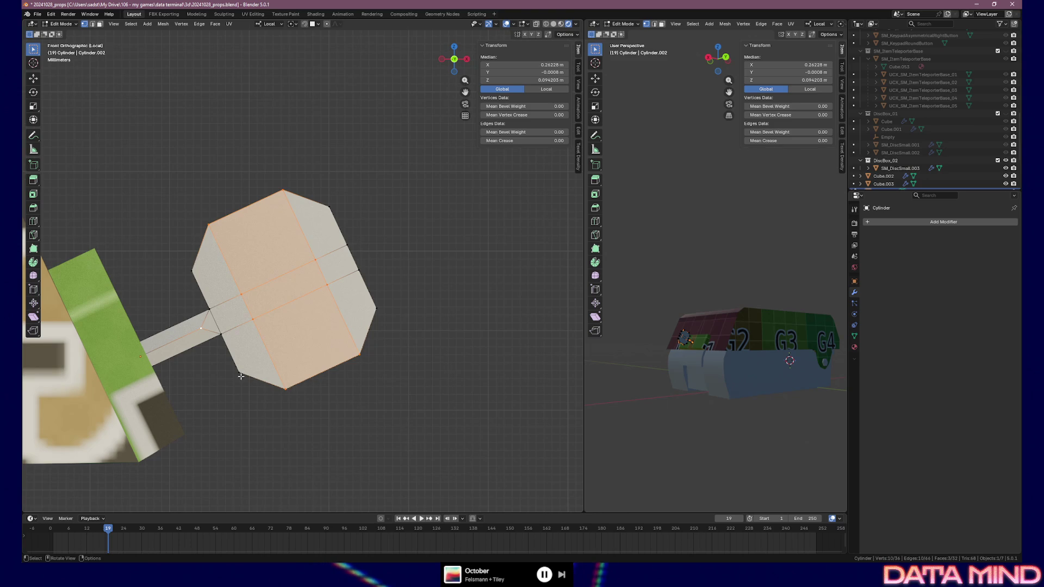
{"action": "mouse_move", "coordinate": [308, 241]}
{"action": "middle_mouse_down"}
{"action": "mouse_move", "coordinate": [146, 256]}
{"action": "mouse_move", "coordinate": [151, 240]}
{"action": "middle_mouse_up"}
Step: Cut from the top corner to the bottom-left and bottom corners, then return to Object Mode
{"action": "key", "text": "k"}
{"action": "left_click", "coordinate": [308, 197]}
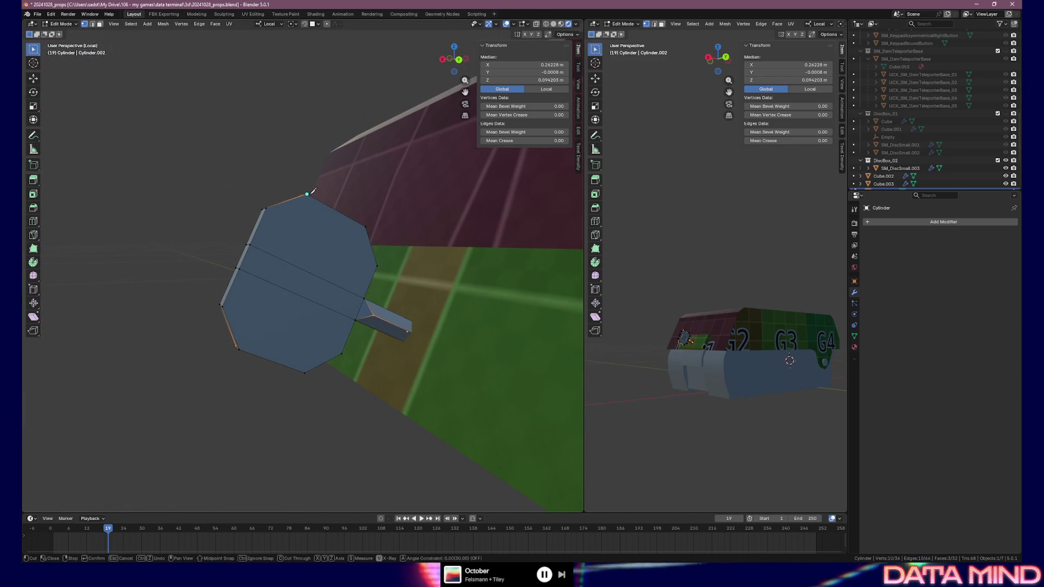
{"action": "left_click", "coordinate": [240, 348]}
{"action": "key", "text": "Return"}
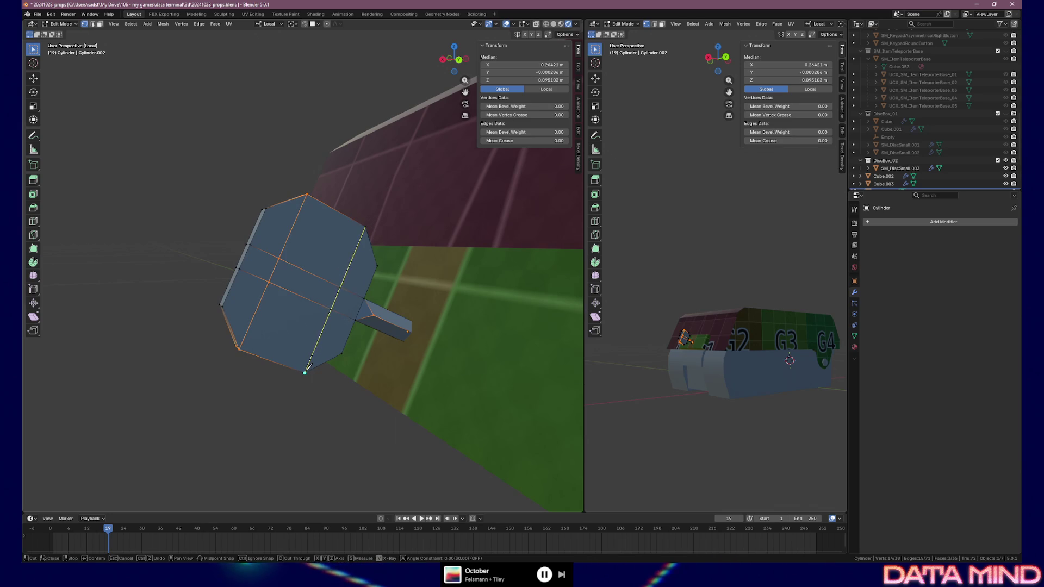
{"action": "left_click", "coordinate": [306, 372]}
{"action": "key", "text": "Return"}
{"action": "mouse_move", "coordinate": [213, 282]}
{"action": "middle_mouse_down"}
{"action": "mouse_move", "coordinate": [365, 285]}
{"action": "mouse_move", "coordinate": [269, 310]}
{"action": "mouse_move", "coordinate": [220, 291]}
{"action": "middle_mouse_up"}
{"action": "key", "text": "Tab"}
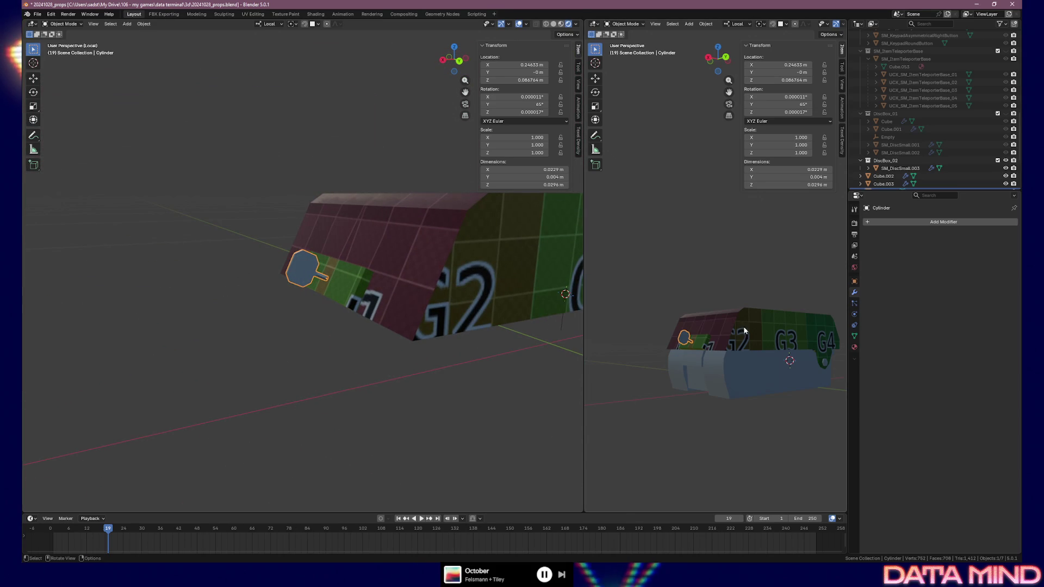
{"action": "scroll", "coordinate": [734, 342], "scroll_direction": "down", "scroll_amount": 3}
{"action": "mouse_move", "coordinate": [734, 343]}
{"action": "middle_mouse_down"}
{"action": "mouse_move", "coordinate": [698, 355]}
{"action": "mouse_move", "coordinate": [818, 334]}
{"action": "mouse_move", "coordinate": [612, 335]}
{"action": "middle_mouse_up"}
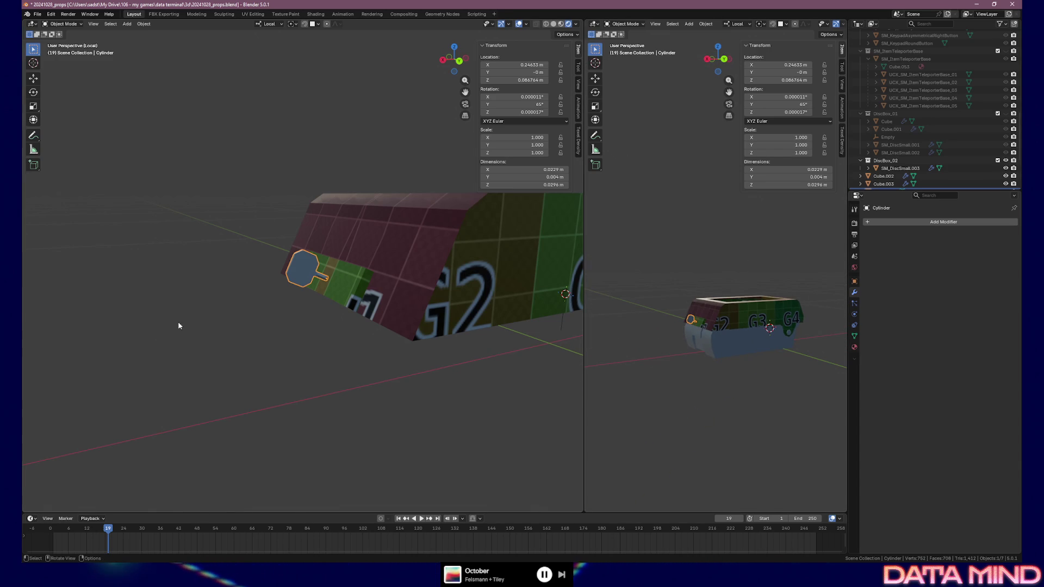
{"action": "mouse_move", "coordinate": [314, 322]}
{"action": "middle_mouse_down"}
{"action": "mouse_move", "coordinate": [408, 317]}
{"action": "mouse_move", "coordinate": [389, 305]}
{"action": "mouse_move", "coordinate": [282, 322]}
{"action": "mouse_move", "coordinate": [407, 313]}
{"action": "middle_mouse_up"}
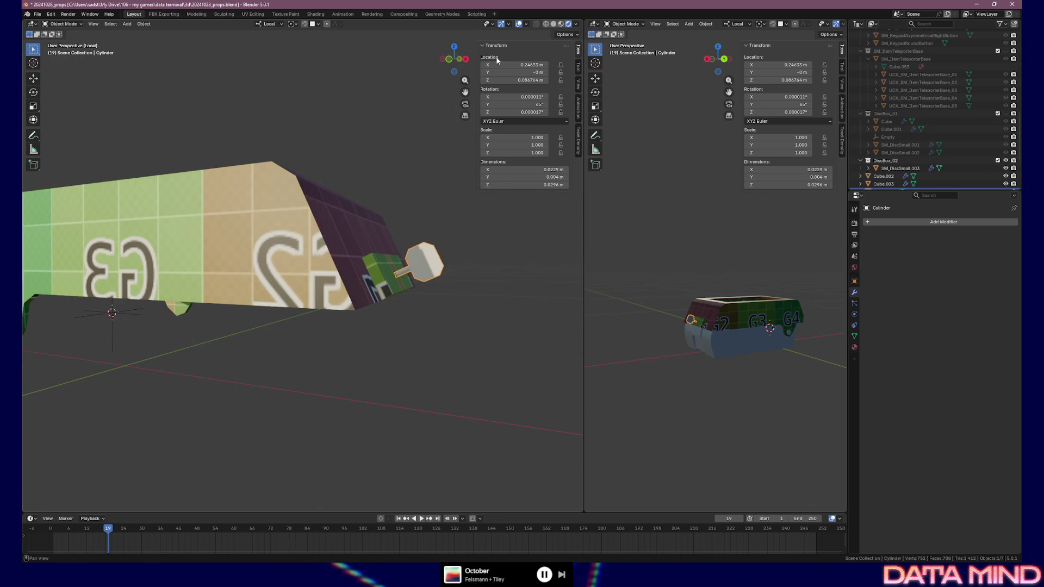
{"action": "left_click_drag", "start_coordinate": [501, 64], "coordinate": [501, 80]}
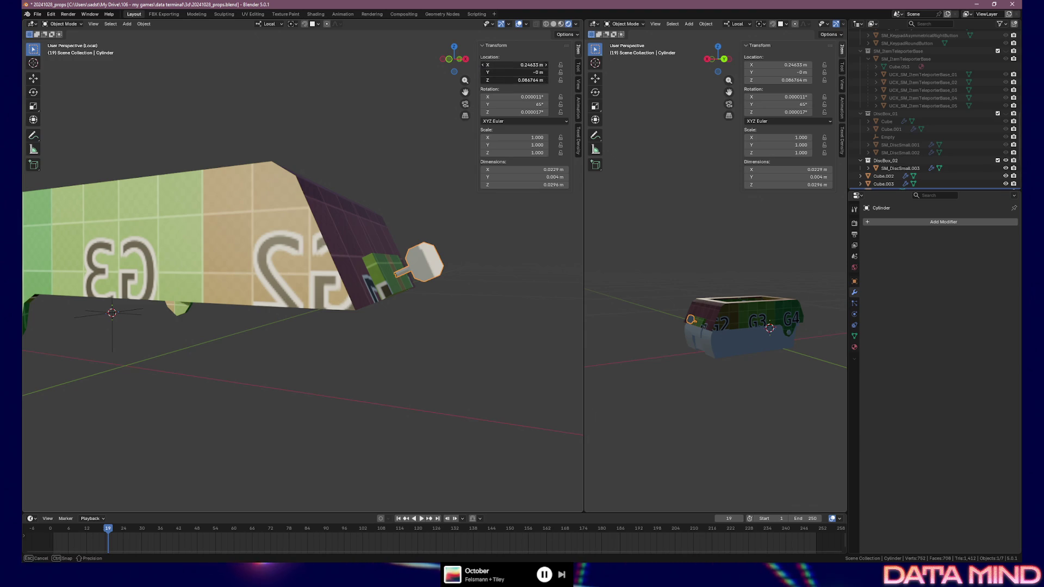
{"action": "key", "text": "Return"}
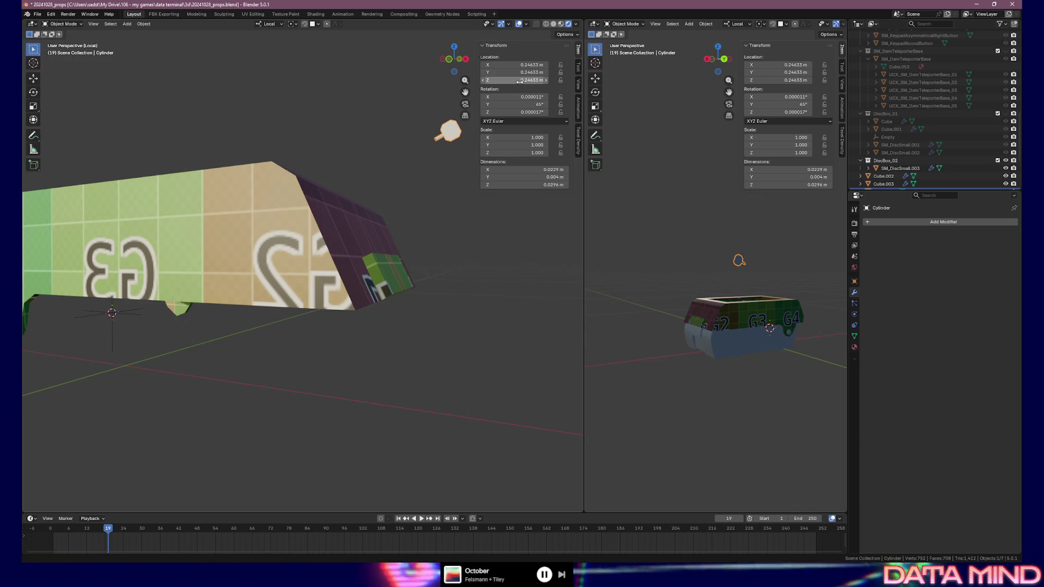
{"action": "key", "text": "ctrl+z"}
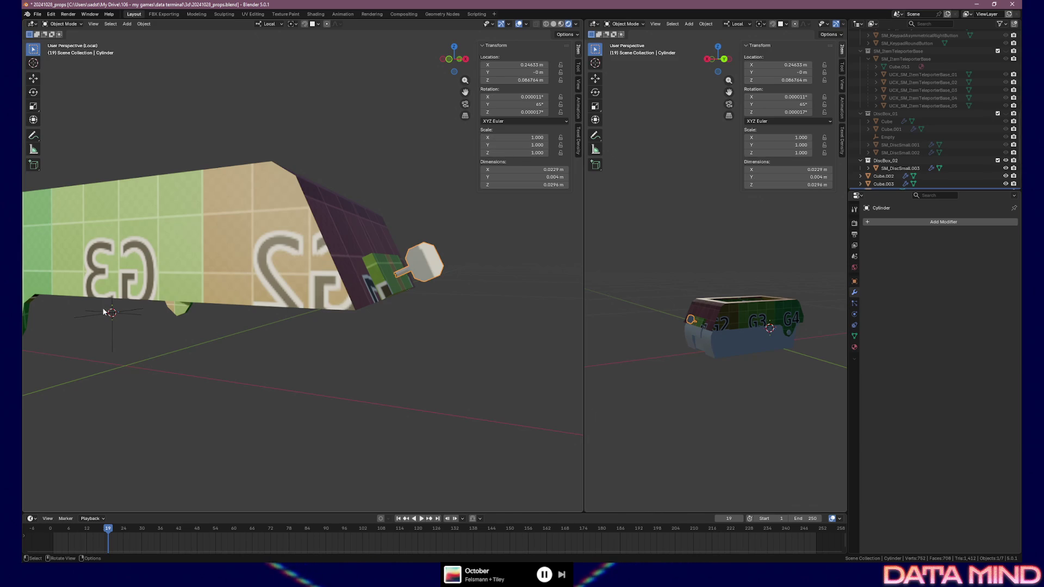
{"action": "left_click", "coordinate": [84, 316]}
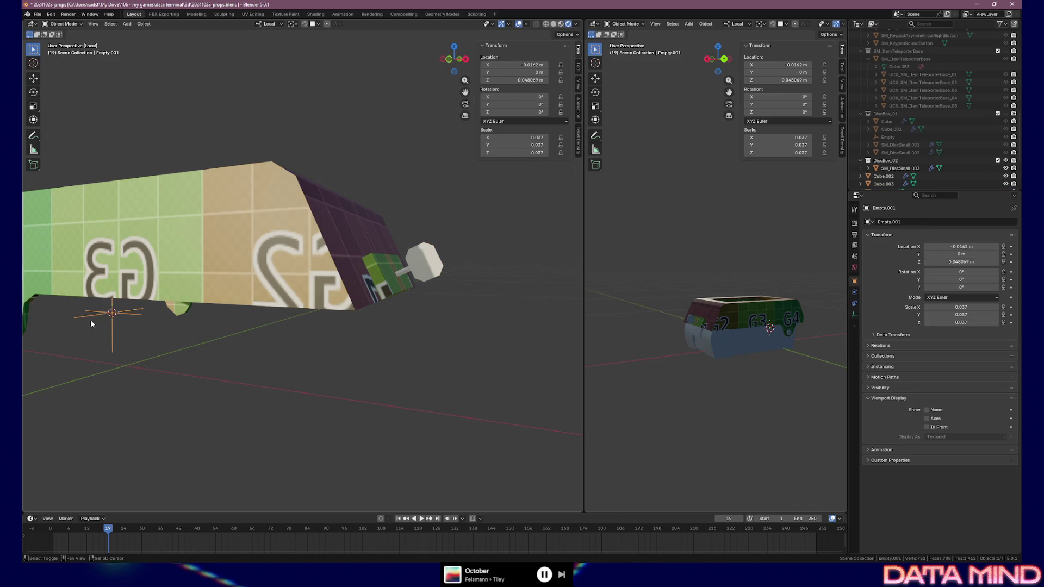
{"action": "left_click", "coordinate": [424, 264]}
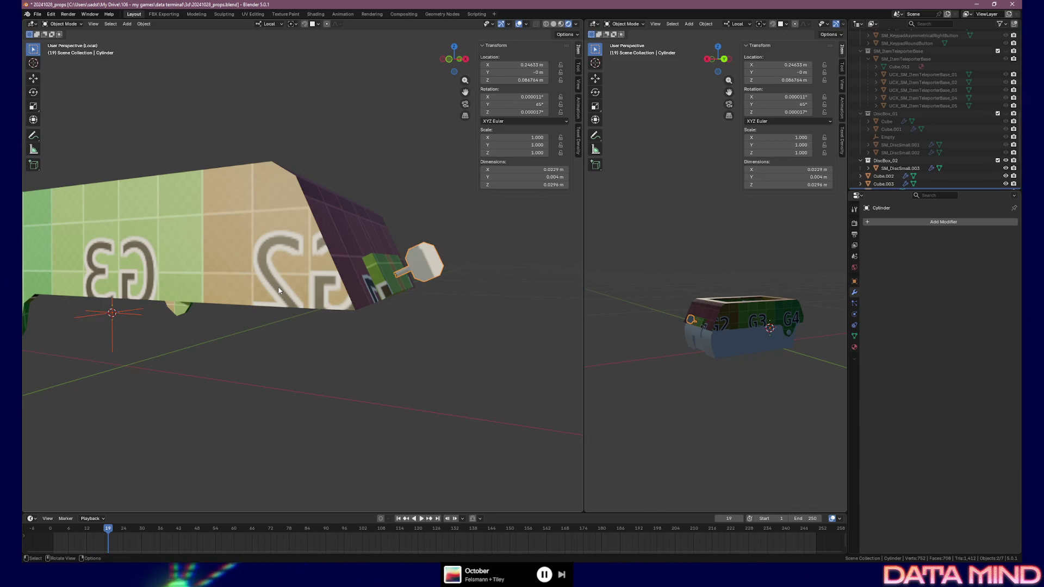
{"action": "key", "text": "ctrl+l"}
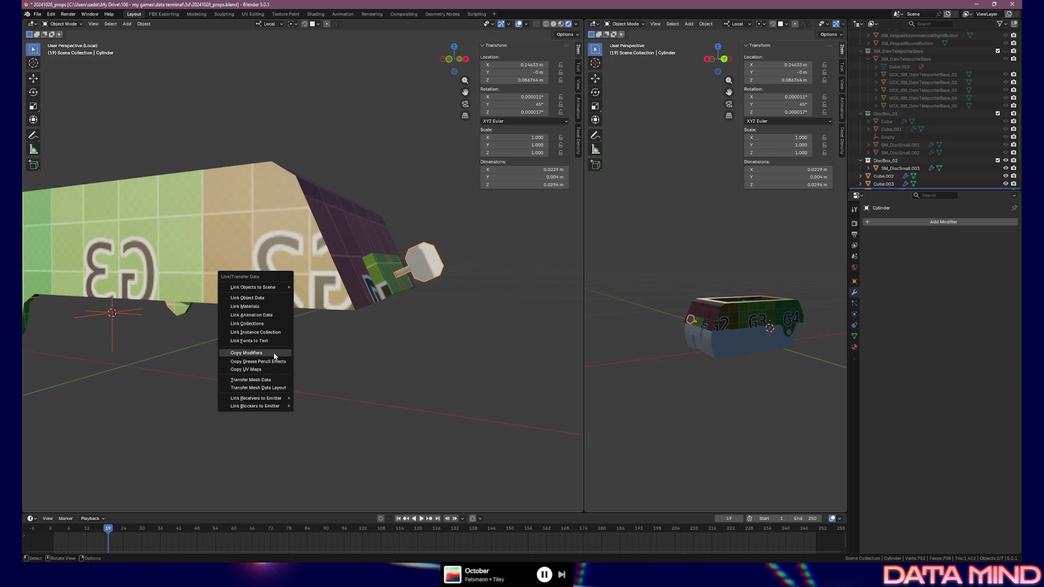
{"action": "left_click", "coordinate": [267, 299]}
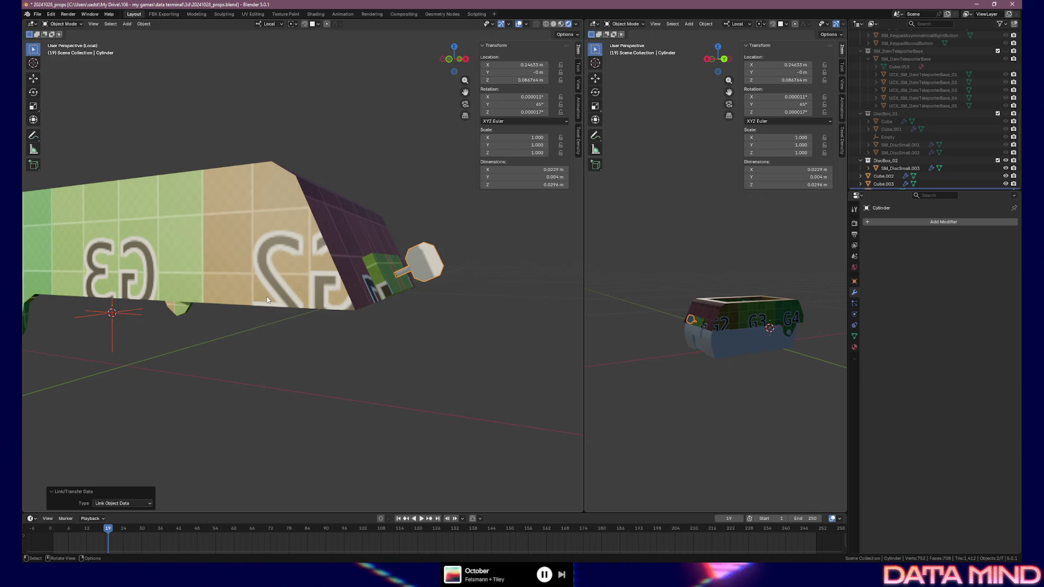
{"action": "left_click", "coordinate": [151, 504]}
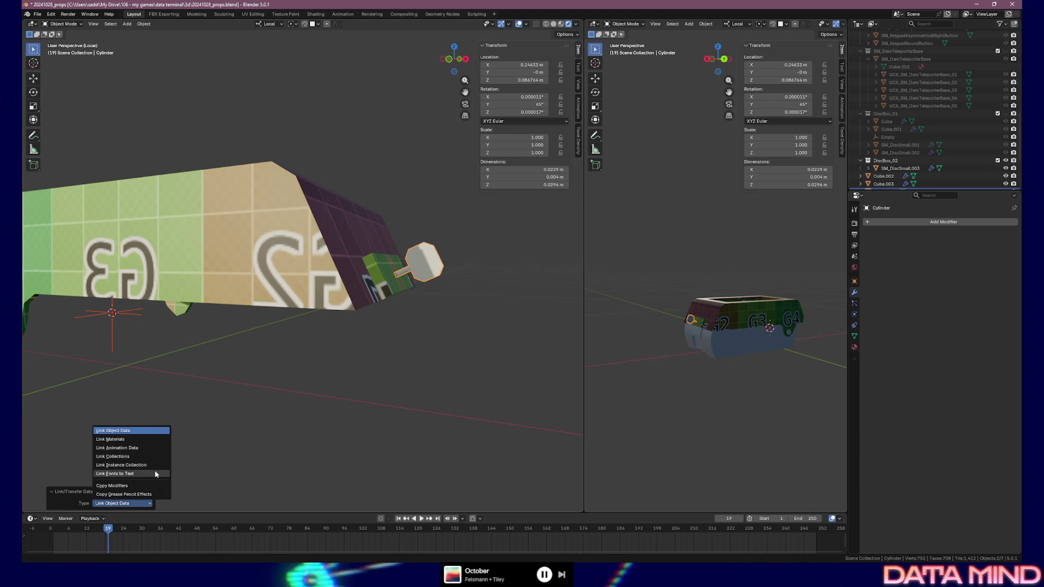
{"action": "key", "text": "Escape"}
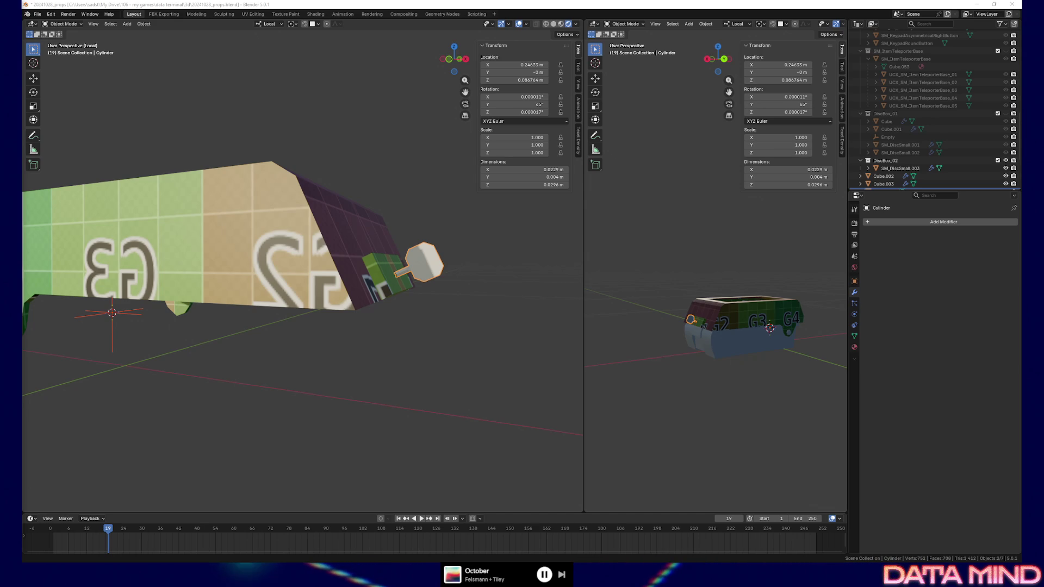
Step: Copy the paddle lever's location and rotation onto the empty with Copy All to Selected
{"action": "left_click", "coordinate": [86, 316]}
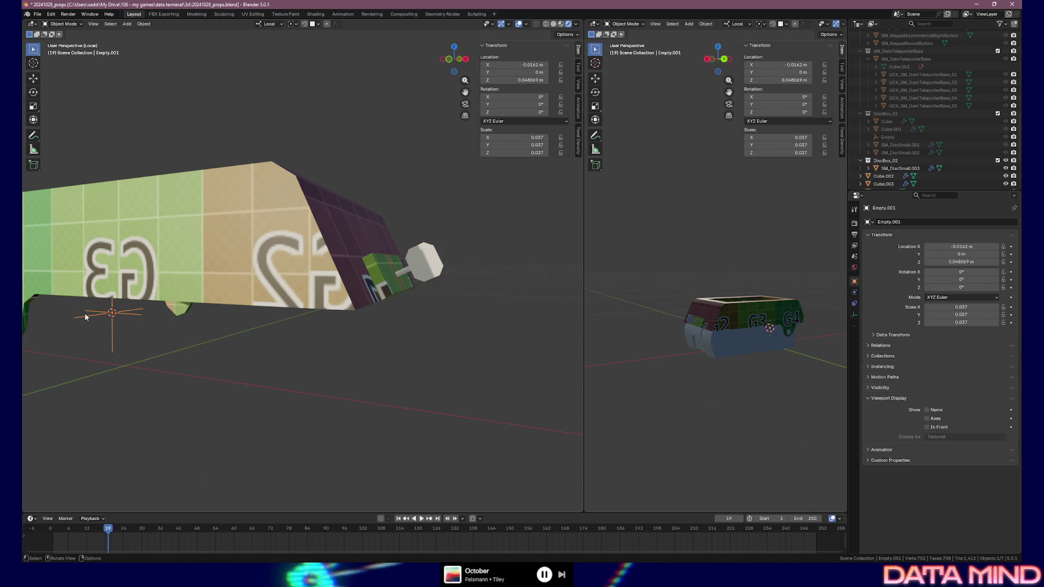
{"action": "left_click", "coordinate": [440, 262]}
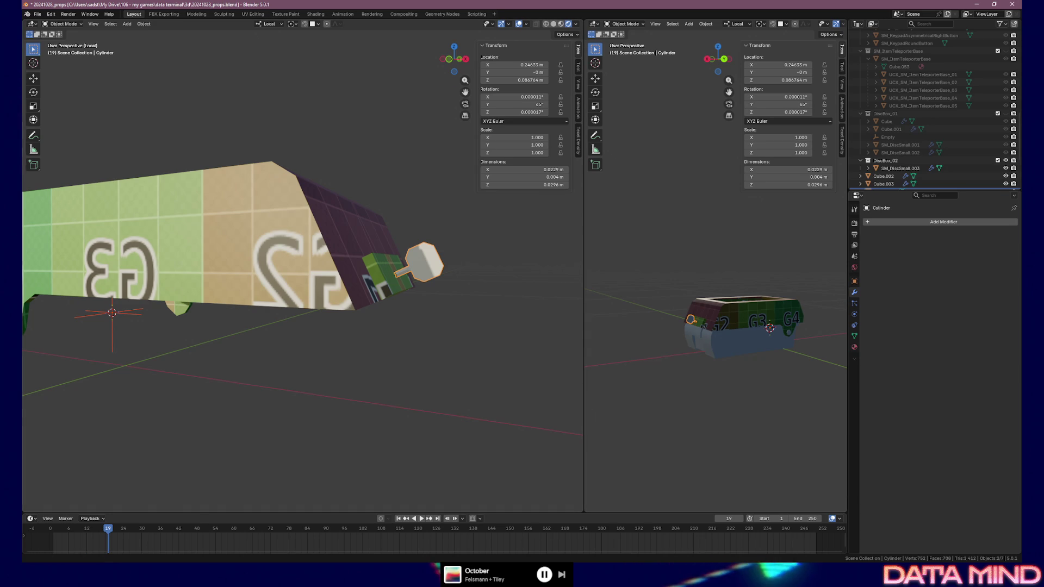
{"action": "right_click", "coordinate": [510, 65]}
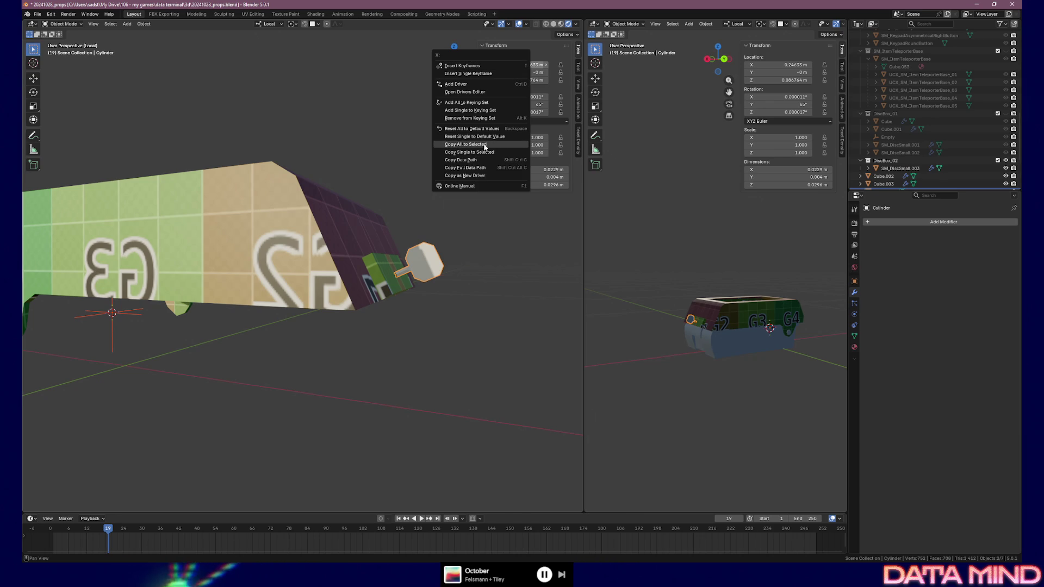
{"action": "left_click", "coordinate": [485, 147]}
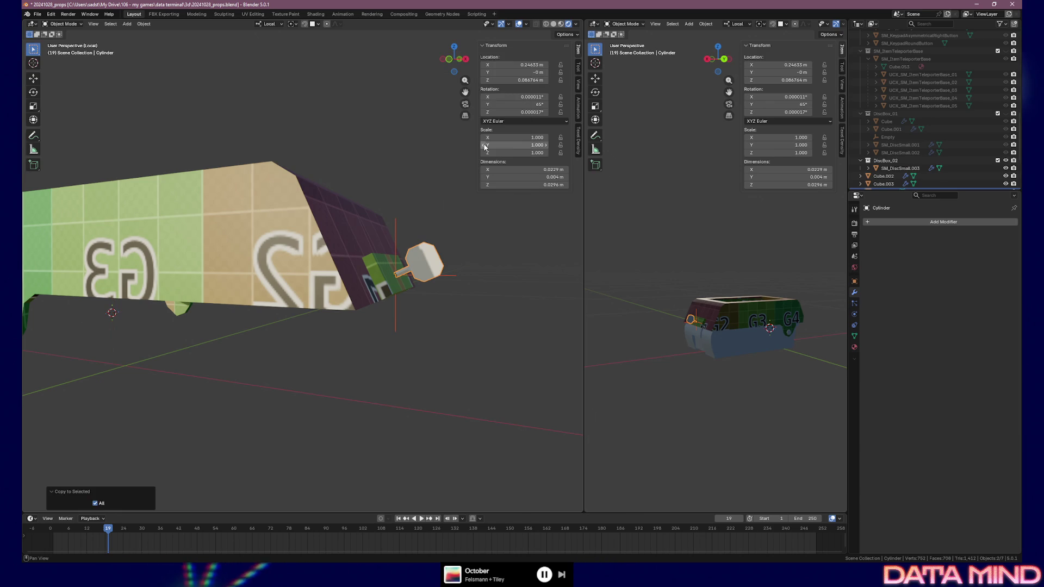
{"action": "right_click", "coordinate": [519, 102]}
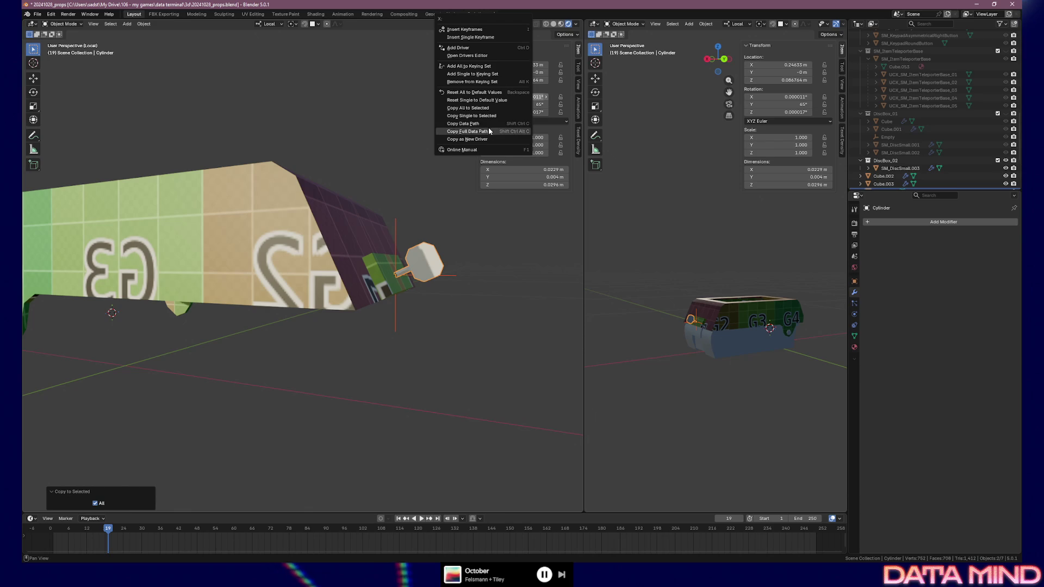
{"action": "left_click", "coordinate": [485, 108]}
Step: Inspect the empty's new position at the lever and save the blend file
{"action": "mouse_move", "coordinate": [444, 323]}
{"action": "middle_mouse_down"}
{"action": "mouse_move", "coordinate": [331, 302]}
{"action": "mouse_move", "coordinate": [389, 299]}
{"action": "middle_mouse_up"}
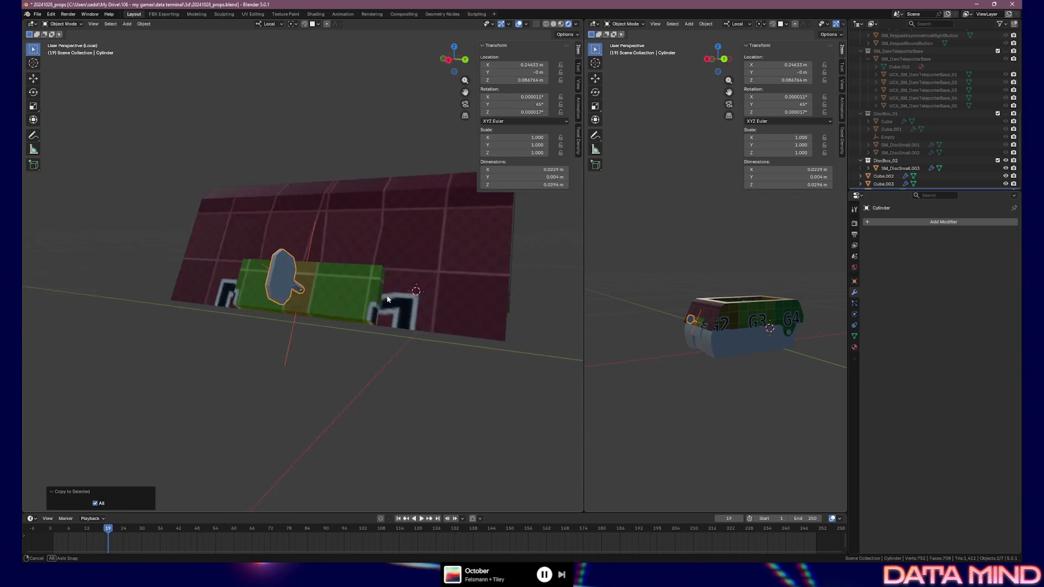
{"action": "middle_click_drag", "start_coordinate": [390, 295], "coordinate": [449, 304]}
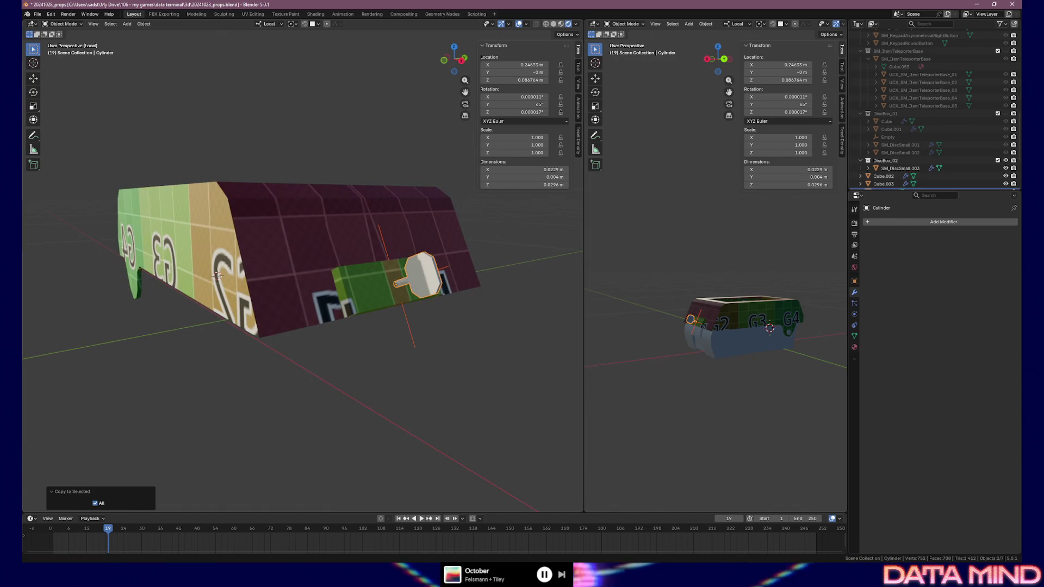
{"action": "key", "text": "ctrl+s"}
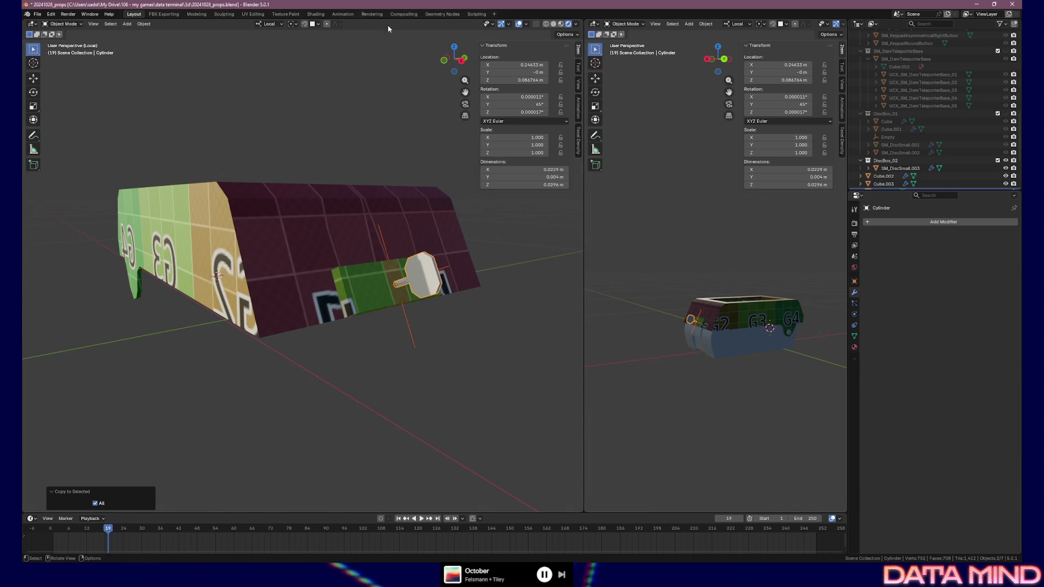
{"action": "middle_click_drag", "start_coordinate": [218, 276], "coordinate": [431, 205]}
Step: Rename the lid Cube.003 to SM_DiscBoxLid, then begin renaming the empty beside the lever
{"action": "left_click", "coordinate": [432, 202]}
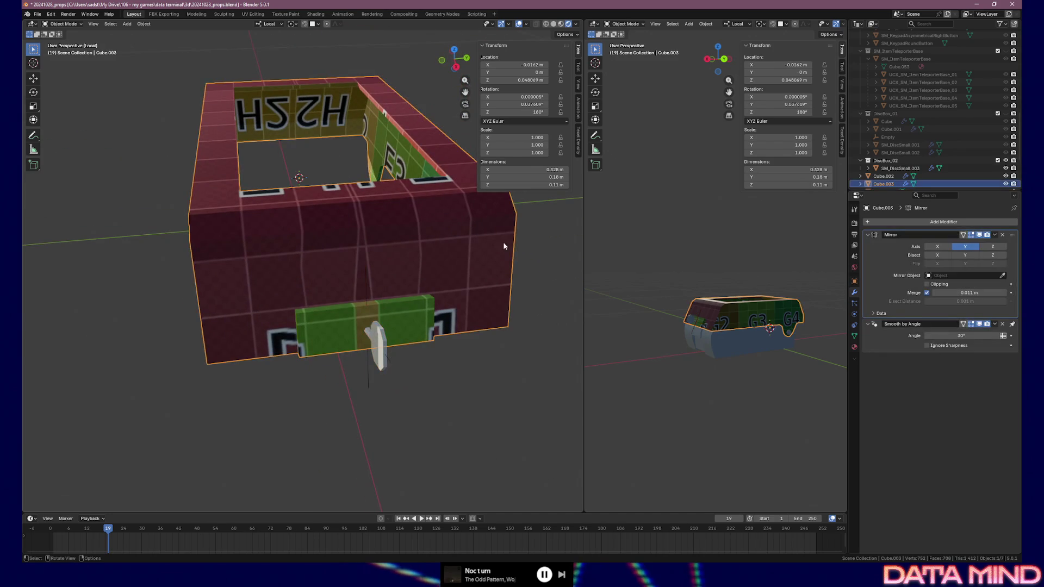
{"action": "key", "text": "F2"}
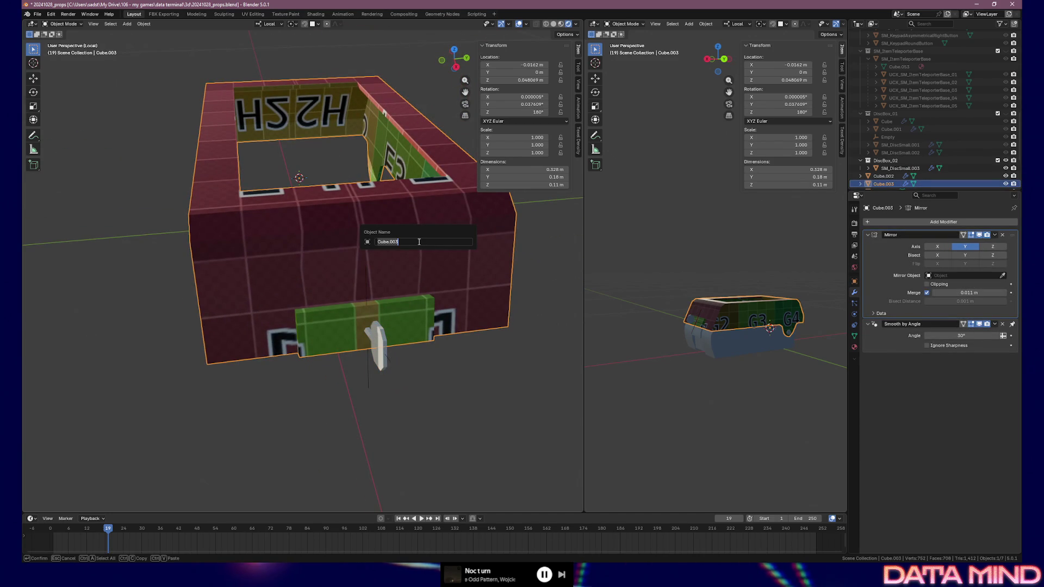
{"action": "type", "text": "SM_"}
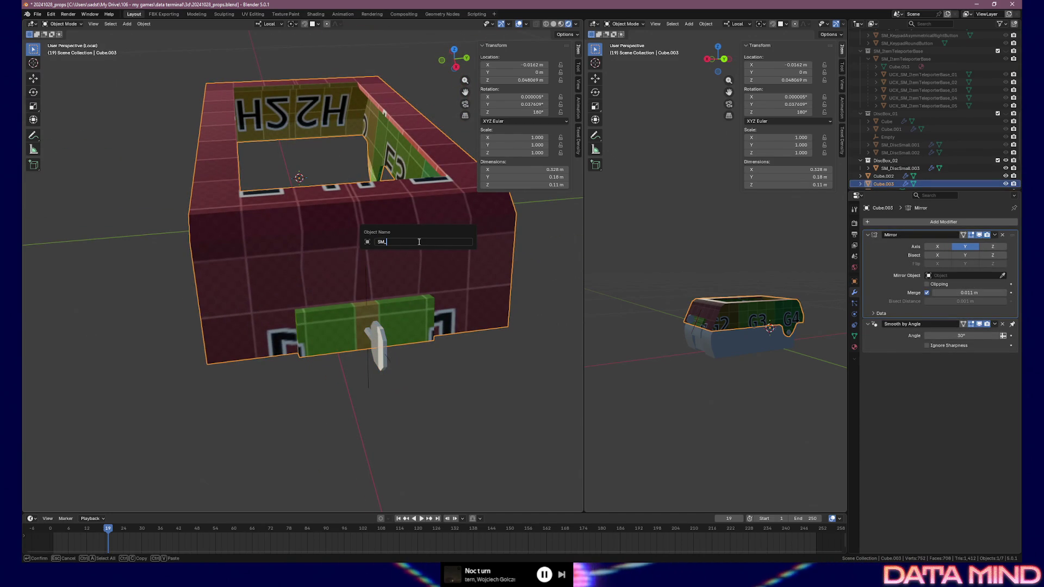
{"action": "type", "text": "DiscBox_"}
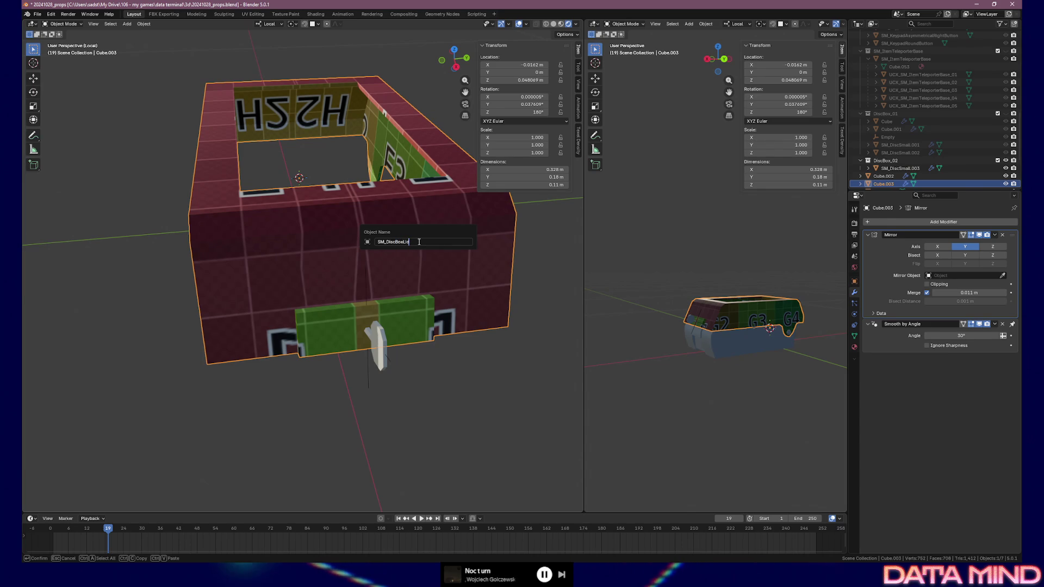
{"action": "key", "text": "Return"}
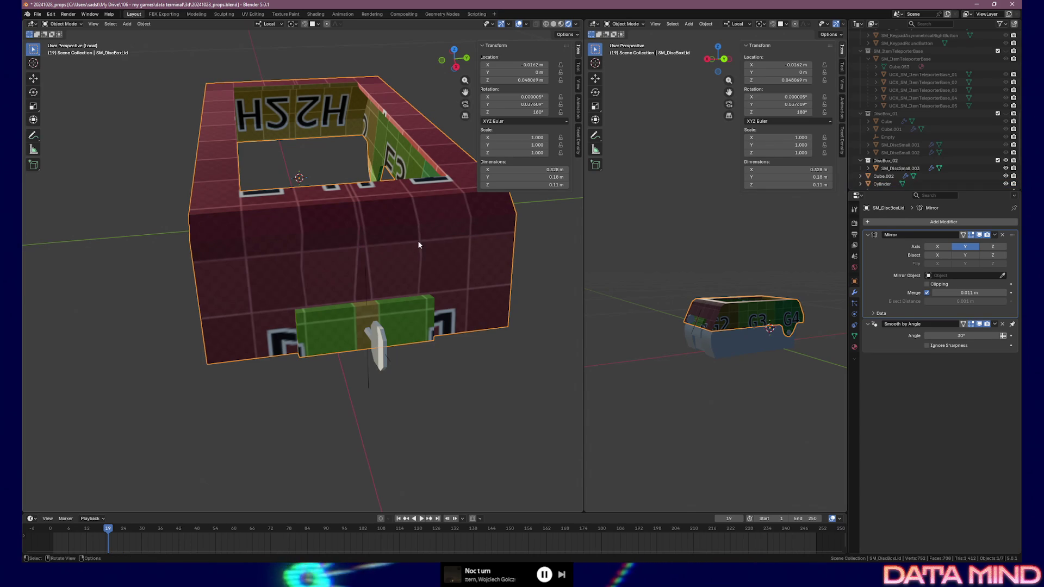
{"action": "left_click", "coordinate": [368, 376]}
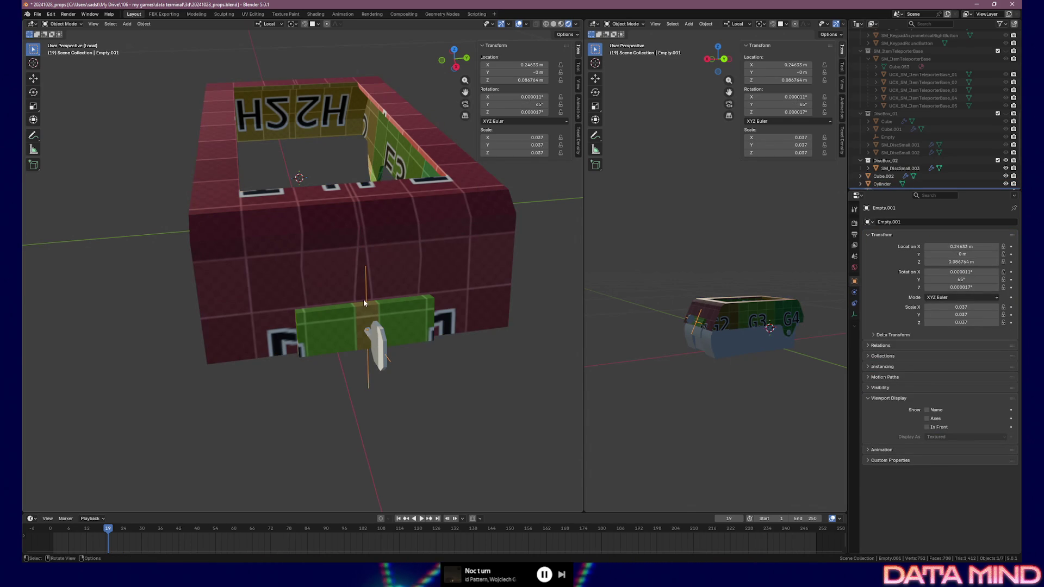
{"action": "key", "text": "F2"}
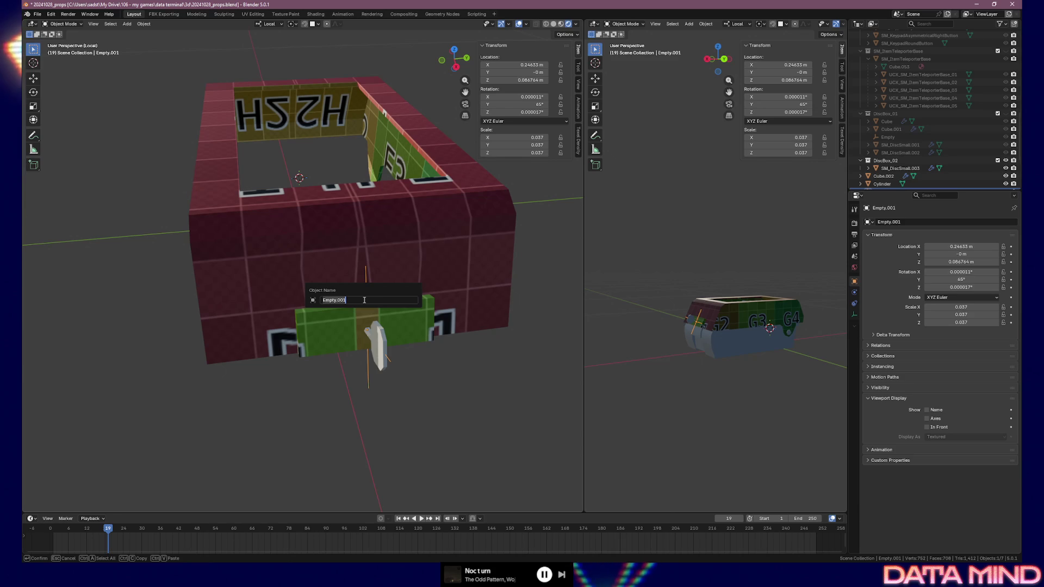
{"action": "type", "text": "SOCK"}
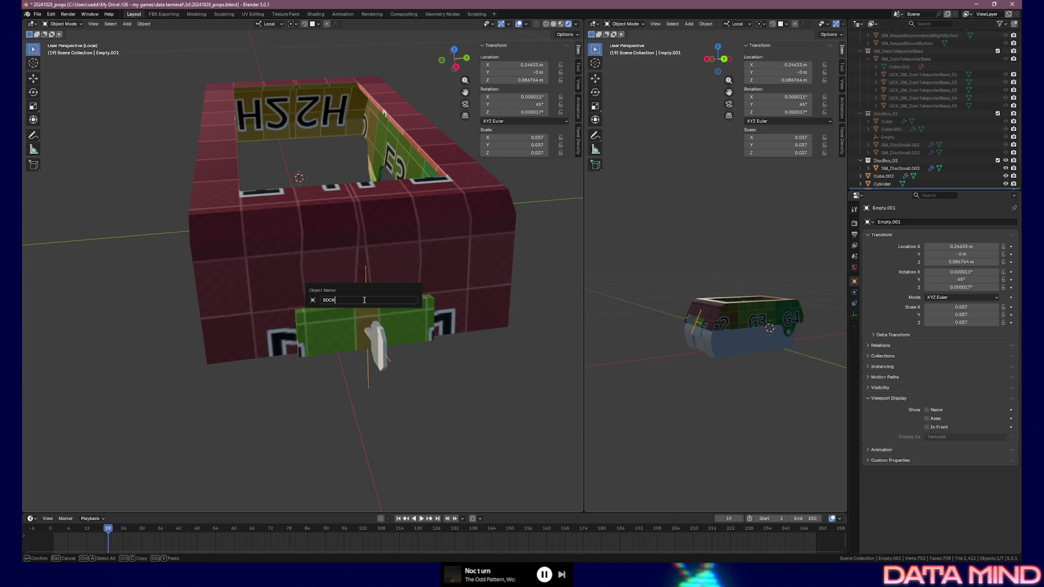
{"action": "type", "text": "SM_DiscSmall_0"}
Step: Confirm the name SOCKET_SM_DiscBoxLid_01 and parent the socket to the lid box via Ctrl+P > Object
{"action": "key", "text": "Return"}
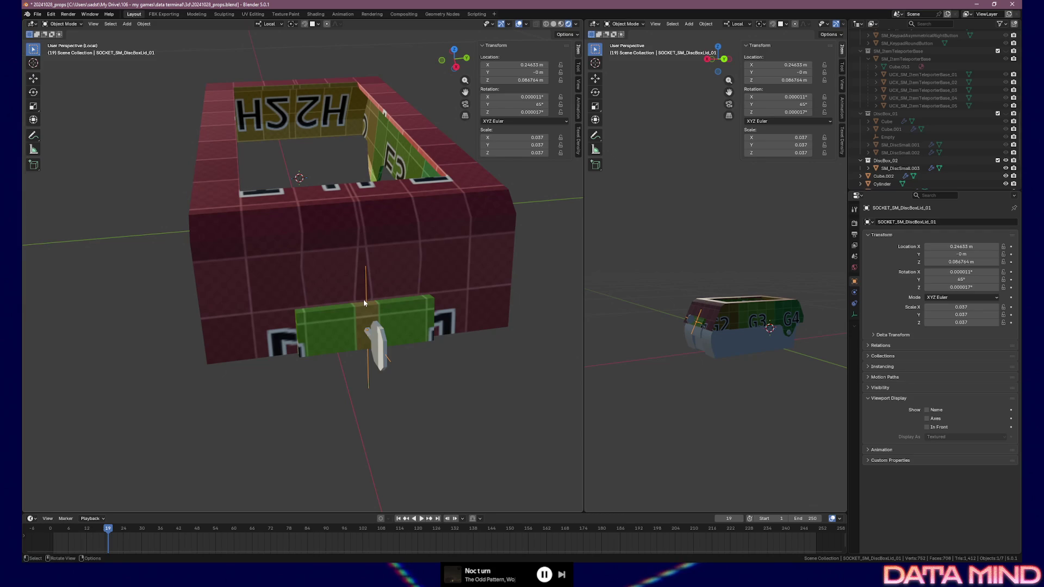
{"action": "left_click", "coordinate": [420, 254]}
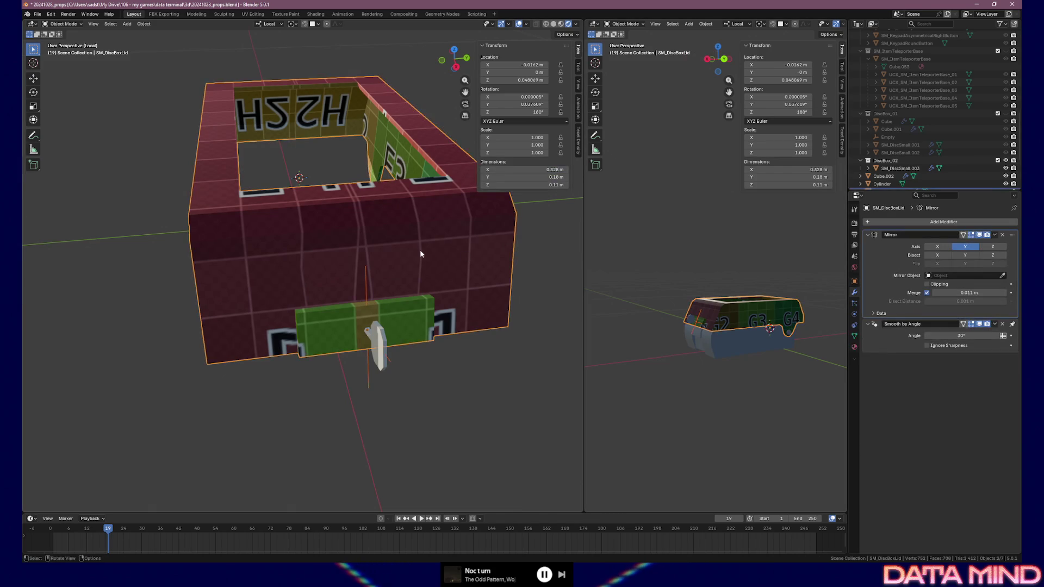
{"action": "right_click", "coordinate": [420, 254]}
{"action": "key", "text": "Escape"}
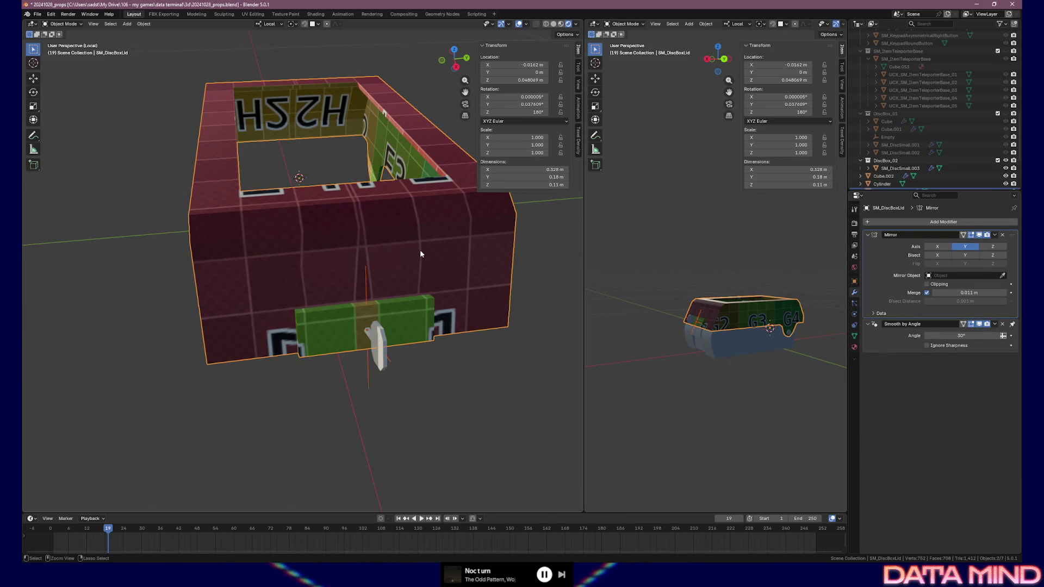
{"action": "key", "text": "ctrl+p"}
{"action": "left_click", "coordinate": [419, 250]}
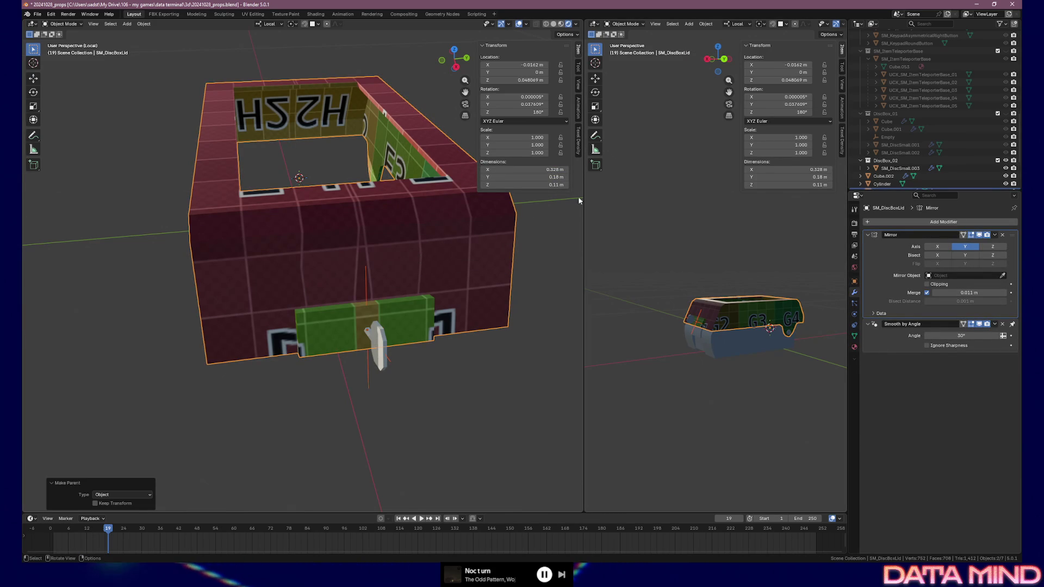
{"action": "scroll", "coordinate": [897, 123], "scroll_direction": "down", "scroll_amount": 5}
Step: Expand SM_DiscBoxLid in the Outliner to verify the socket is its child
{"action": "left_click", "coordinate": [868, 119]}
{"action": "mouse_move", "coordinate": [441, 156]}
{"action": "middle_mouse_down"}
{"action": "mouse_move", "coordinate": [412, 159]}
{"action": "mouse_move", "coordinate": [461, 140]}
{"action": "mouse_move", "coordinate": [333, 139]}
{"action": "mouse_move", "coordinate": [407, 163]}
{"action": "mouse_move", "coordinate": [443, 147]}
{"action": "mouse_move", "coordinate": [438, 250]}
{"action": "middle_mouse_up"}
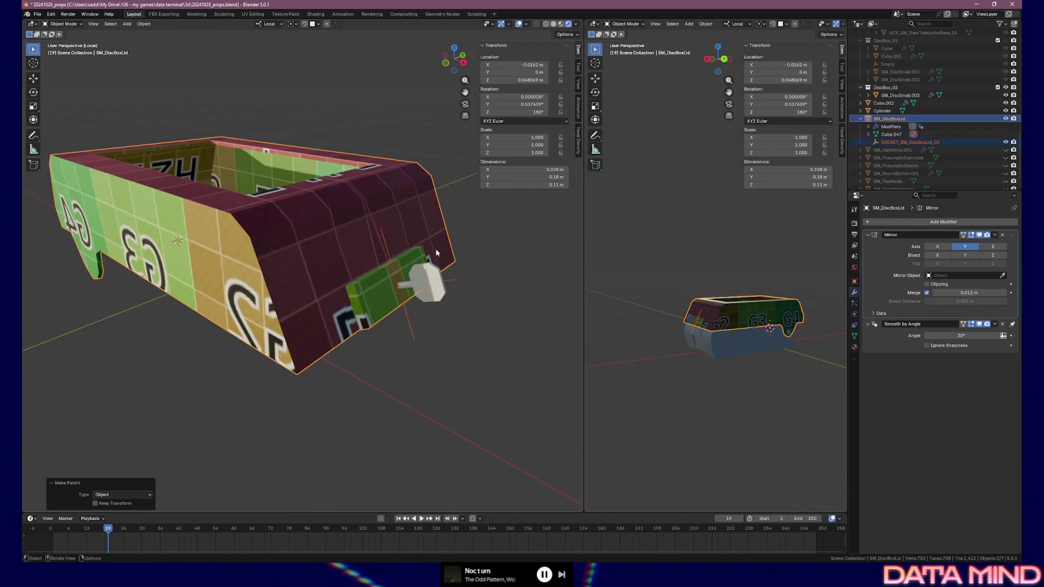
{"action": "left_click", "coordinate": [426, 273]}
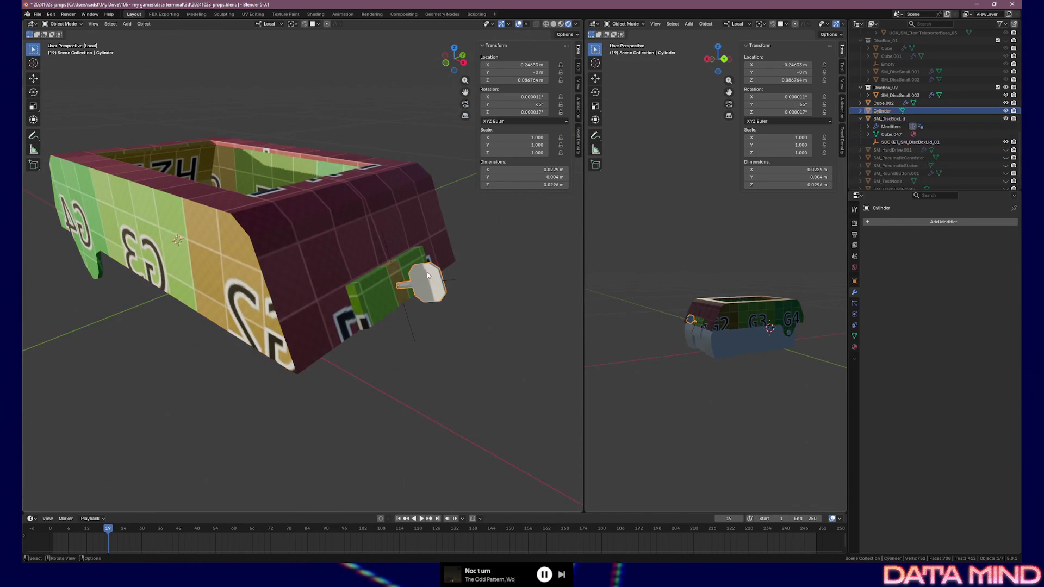
Step: Apply the Cylinder pin's scale with Ctrl+A > Scale so it reads 1.0 on every axis
{"action": "key", "text": "ctrl+a"}
{"action": "left_click", "coordinate": [430, 233]}
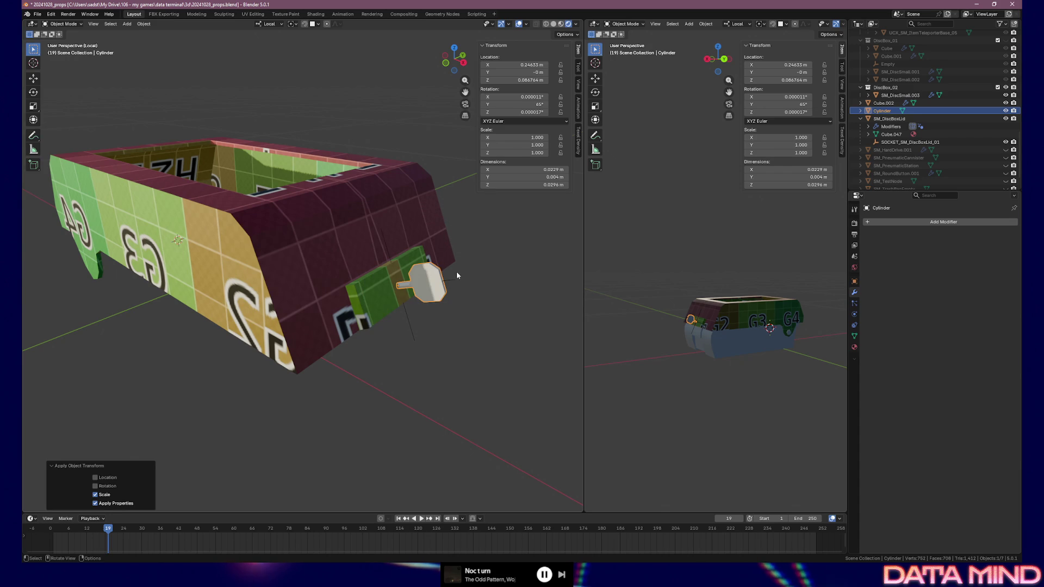
{"action": "mouse_move", "coordinate": [456, 272]}
{"action": "middle_mouse_down"}
{"action": "mouse_move", "coordinate": [357, 249]}
{"action": "mouse_move", "coordinate": [314, 252]}
{"action": "mouse_move", "coordinate": [398, 260]}
{"action": "mouse_move", "coordinate": [423, 298]}
{"action": "middle_mouse_up"}
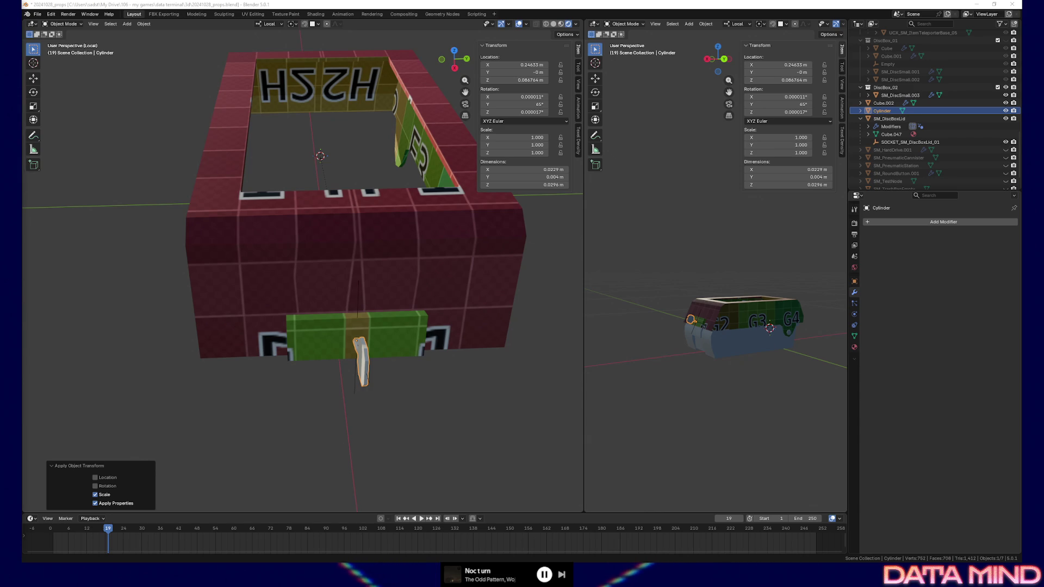
Step: Bring SM_DiscBoxLid into the UV Editing workspace and frame its islands on the F1 checker tile
{"action": "left_click", "coordinate": [503, 305]}
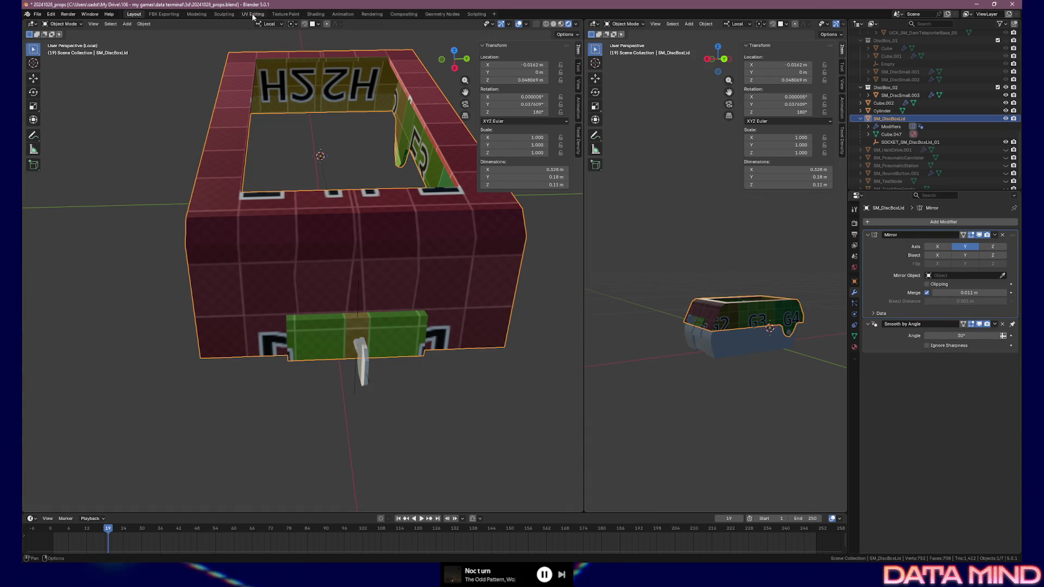
{"action": "left_click", "coordinate": [253, 14]}
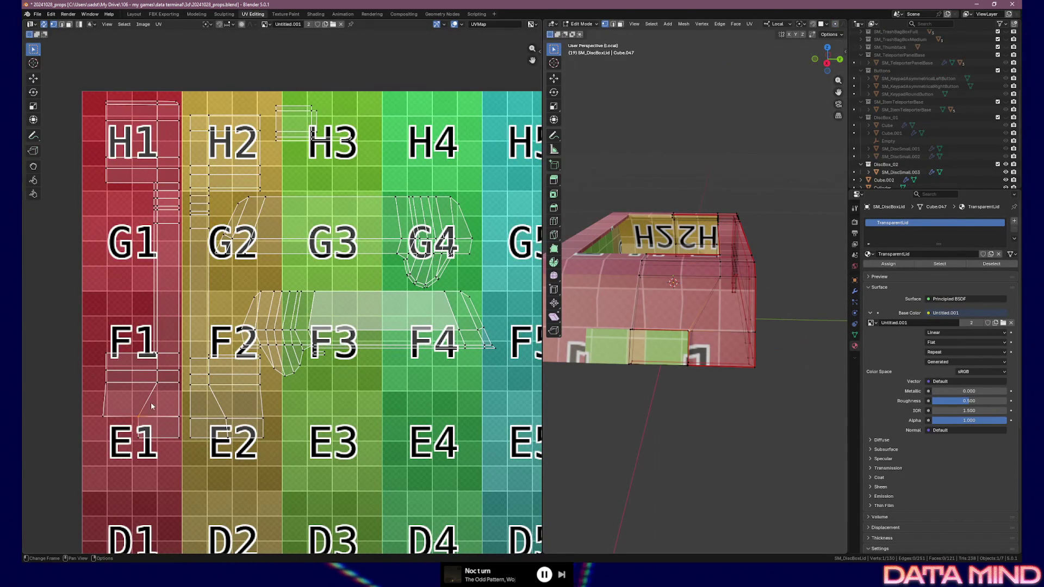
{"action": "mouse_move", "coordinate": [143, 422]}
{"action": "middle_mouse_down"}
{"action": "mouse_move", "coordinate": [206, 409]}
{"action": "mouse_move", "coordinate": [183, 409]}
{"action": "mouse_move", "coordinate": [215, 375]}
{"action": "middle_mouse_up"}
{"action": "scroll", "coordinate": [206, 409], "scroll_direction": "up", "scroll_amount": 1}
{"action": "scroll", "coordinate": [129, 419], "scroll_direction": "up", "scroll_amount": 1}
{"action": "scroll", "coordinate": [128, 418], "scroll_direction": "up", "scroll_amount": 1}
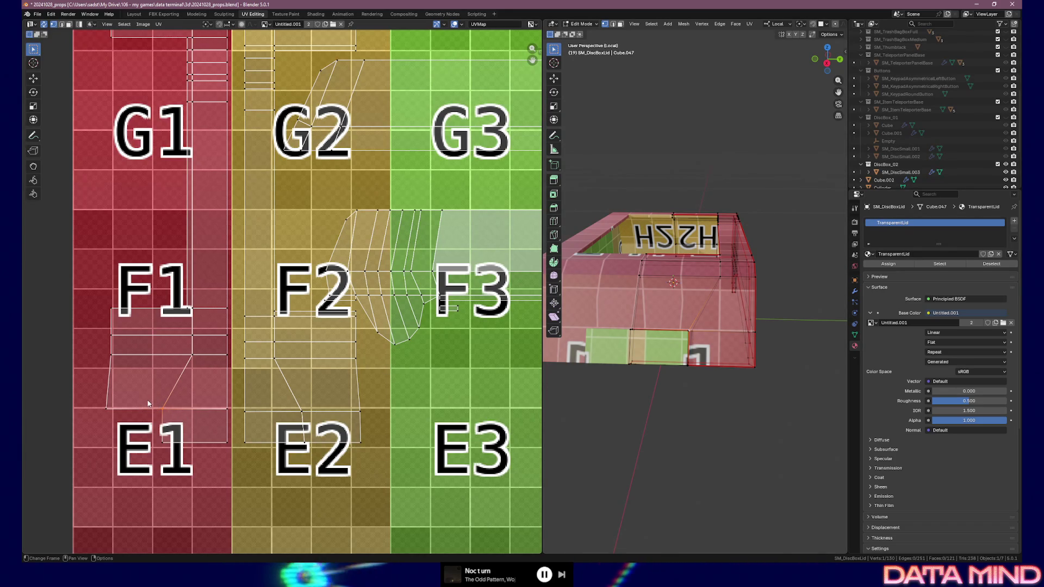
{"action": "left_click_drag", "start_coordinate": [91, 397], "coordinate": [120, 421]}
{"action": "scroll", "coordinate": [116, 398], "scroll_direction": "up", "scroll_amount": 5}
{"action": "middle_click_drag", "start_coordinate": [117, 398], "coordinate": [188, 193]}
{"action": "left_click", "coordinate": [190, 245]}
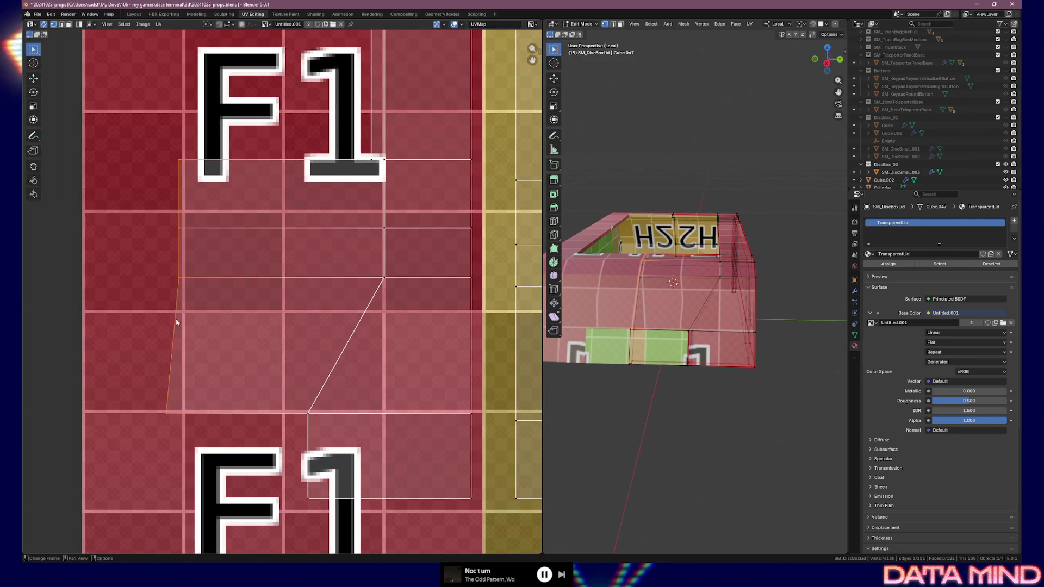
Step: Make the island's slanted left edge vertical with Align Vertically, after undoing Straighten Y
{"action": "key", "text": "u"}
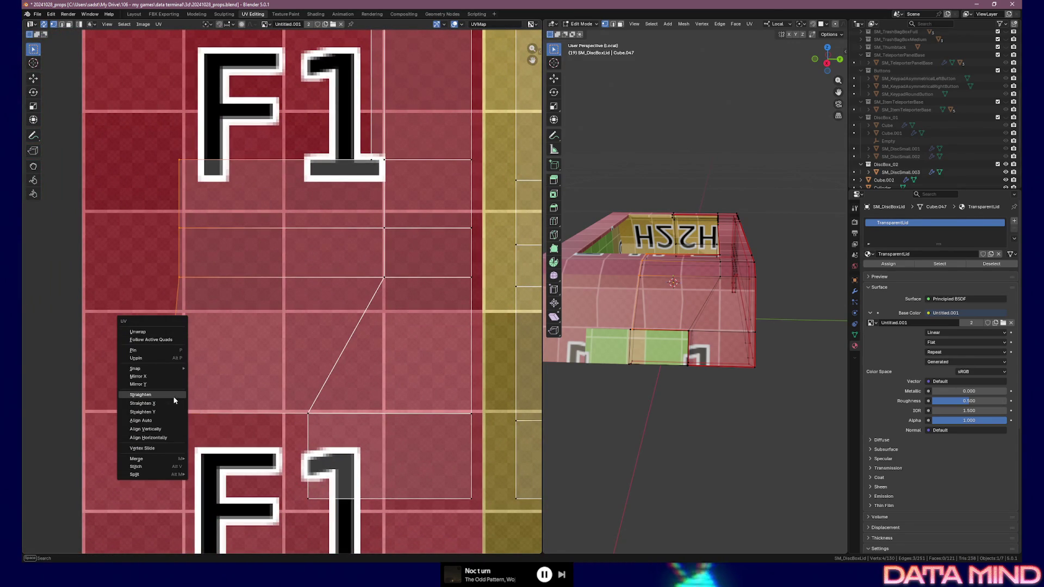
{"action": "left_click", "coordinate": [173, 396]}
{"action": "key", "text": "u"}
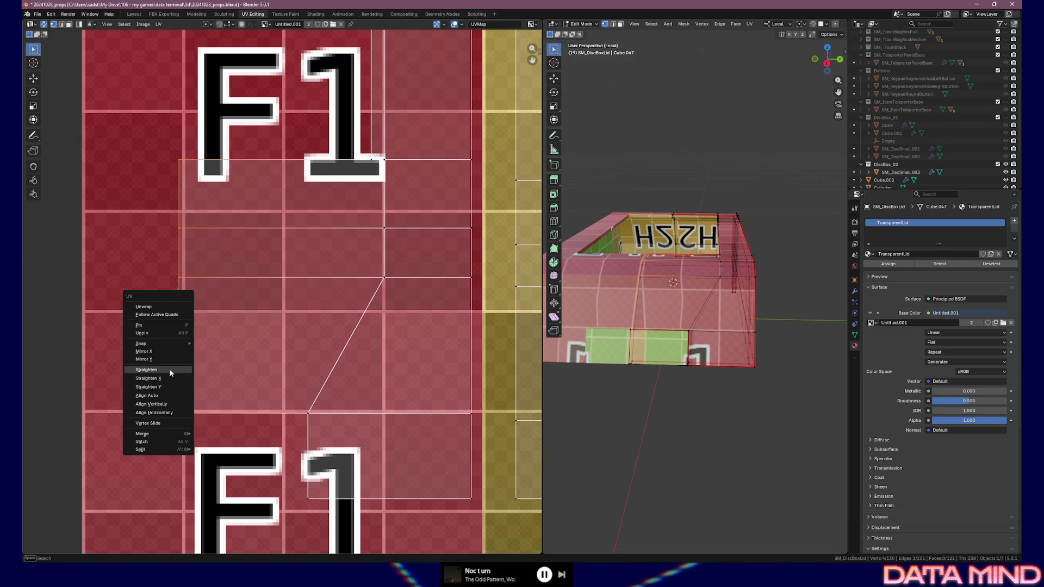
{"action": "left_click", "coordinate": [167, 387]}
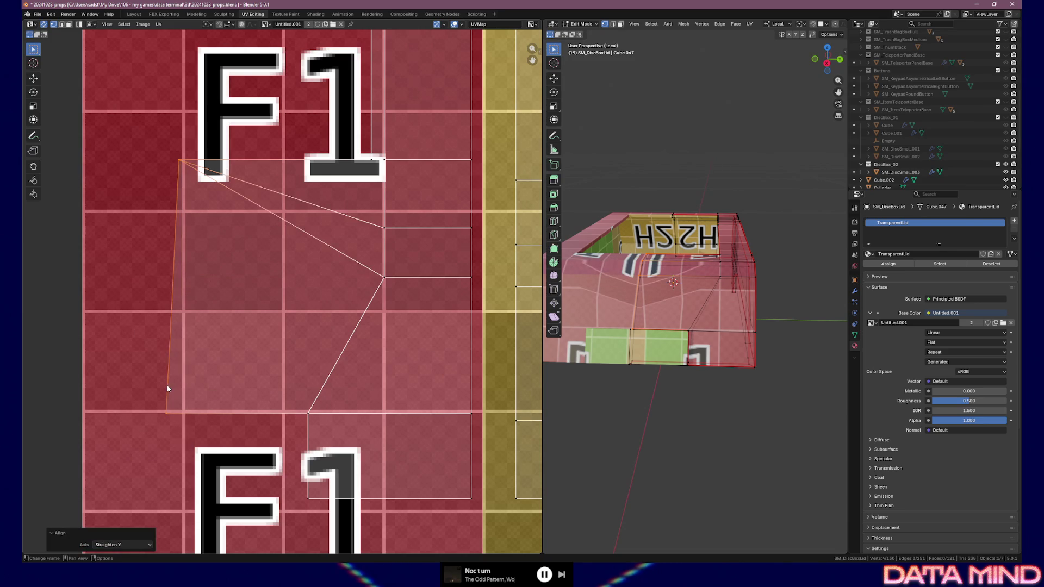
{"action": "key", "text": "ctrl+z"}
{"action": "key", "text": "u"}
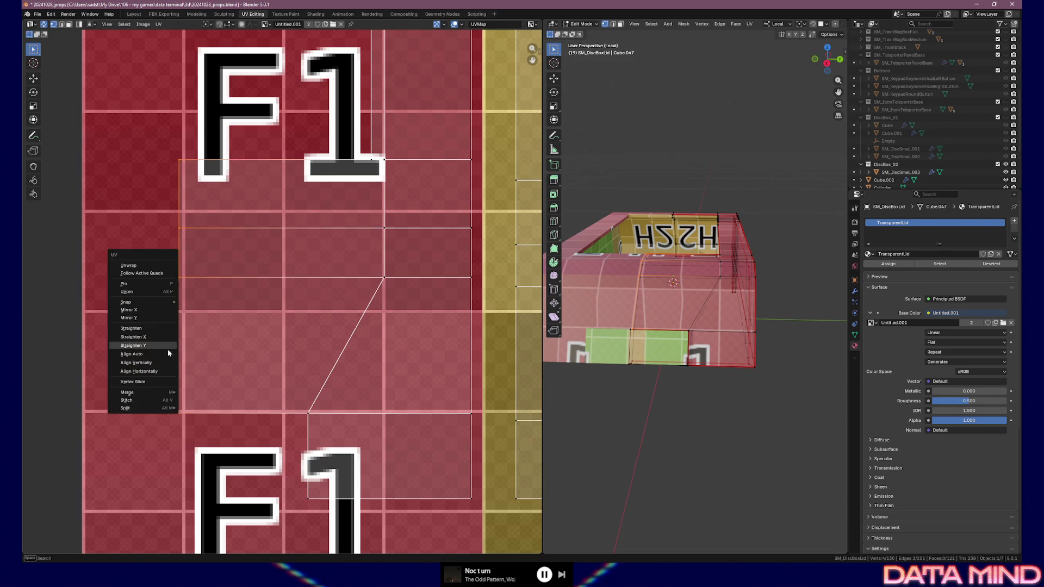
{"action": "left_click", "coordinate": [163, 336]}
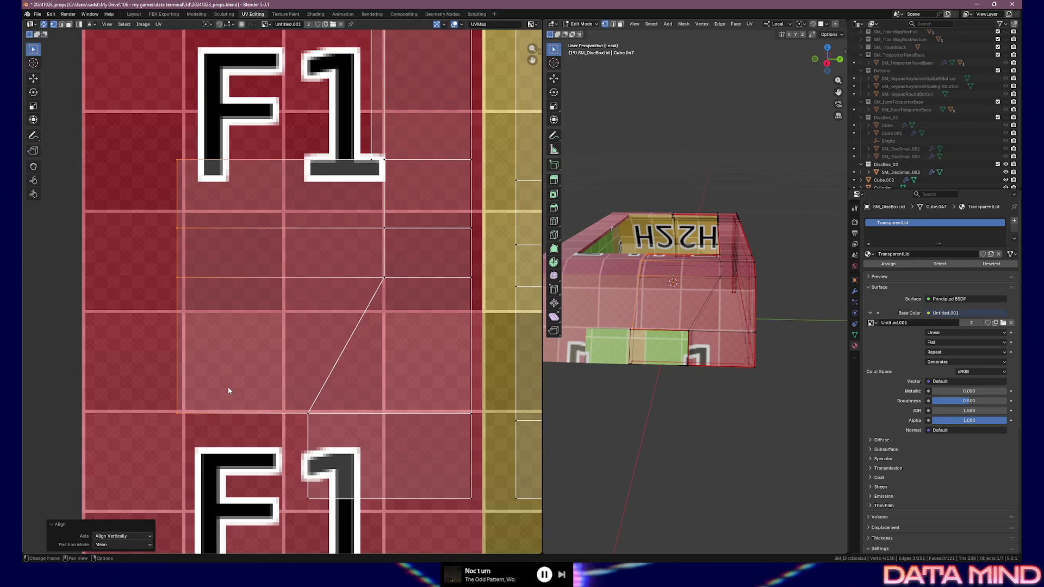
{"action": "key", "text": "KP_3"}
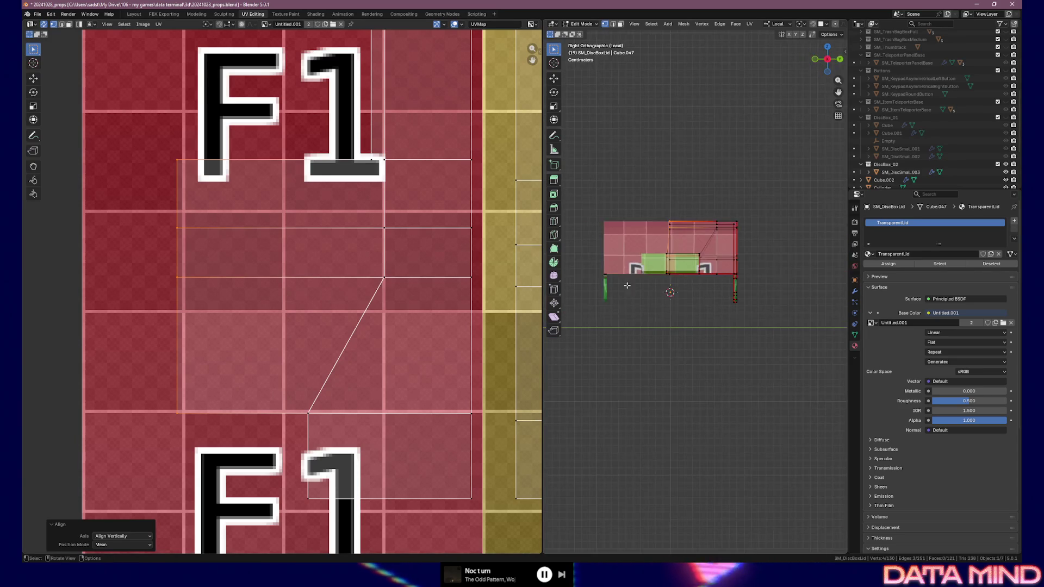
{"action": "scroll", "coordinate": [656, 252], "scroll_direction": "up", "scroll_amount": 3}
{"action": "scroll", "coordinate": [656, 251], "scroll_direction": "up", "scroll_amount": 1}
{"action": "scroll", "coordinate": [693, 282], "scroll_direction": "up", "scroll_amount": 2}
{"action": "scroll", "coordinate": [731, 313], "scroll_direction": "up", "scroll_amount": 1}
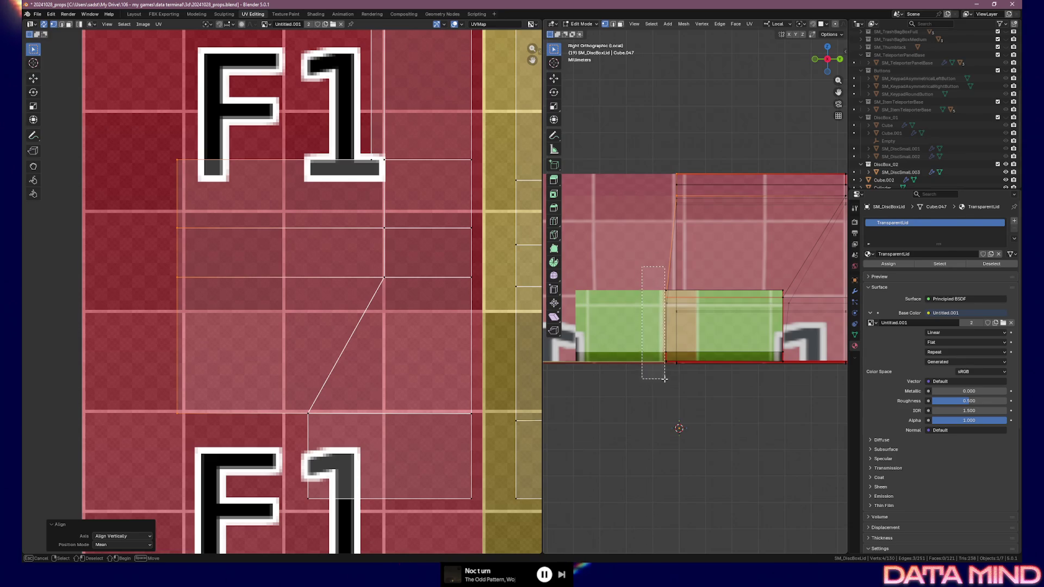
Step: Nudge the vertex strip beside the green panel about 4 mm along local Y and leave Edit Mode
{"action": "left_click_drag", "start_coordinate": [669, 381], "coordinate": [669, 380]}
{"action": "key", "text": "g"}
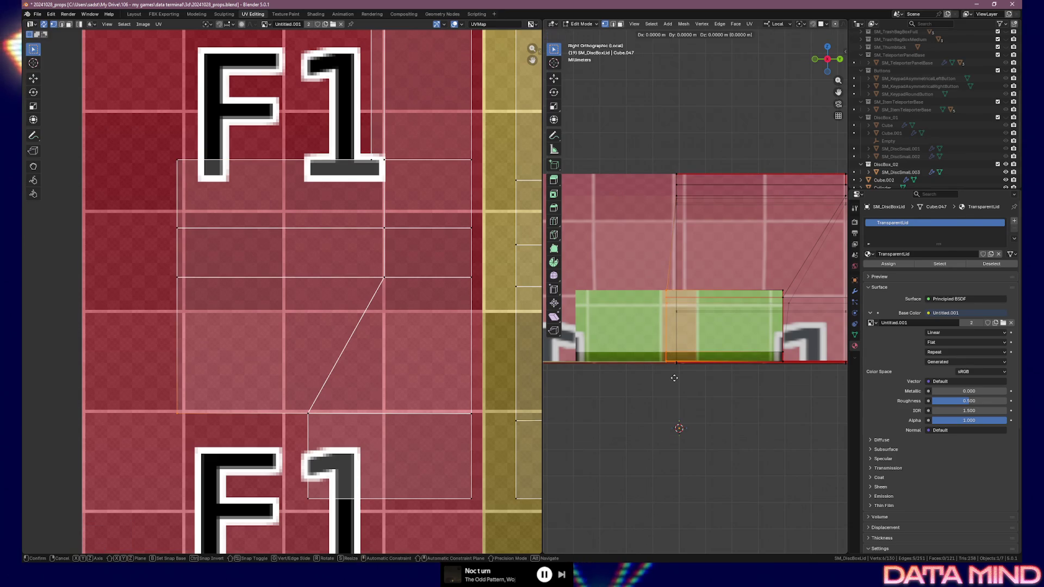
{"action": "key", "text": "x"}
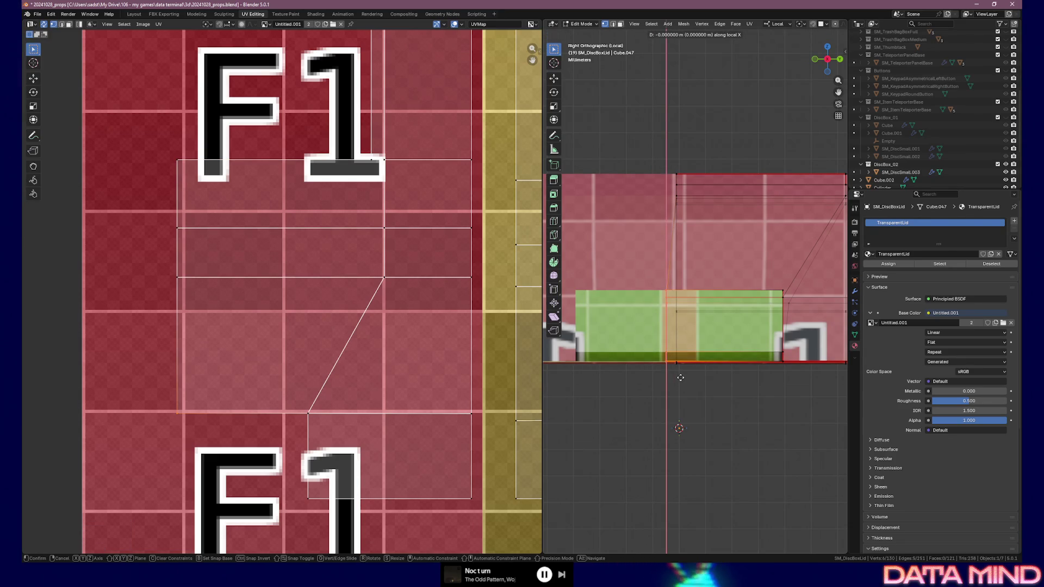
{"action": "key", "text": "y"}
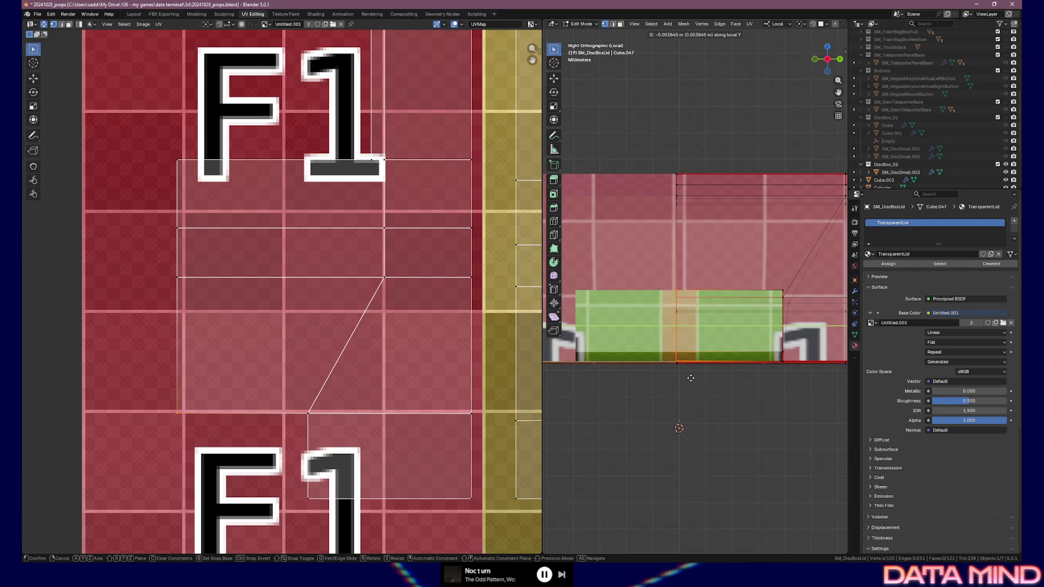
{"action": "left_click", "coordinate": [690, 378]}
{"action": "key", "text": "Tab"}
{"action": "mouse_move", "coordinate": [690, 378]}
{"action": "middle_mouse_down"}
{"action": "mouse_move", "coordinate": [762, 369]}
{"action": "mouse_move", "coordinate": [738, 359]}
{"action": "middle_mouse_up"}
{"action": "scroll", "coordinate": [704, 375], "scroll_direction": "down", "scroll_amount": 2}
{"action": "scroll", "coordinate": [764, 365], "scroll_direction": "up", "scroll_amount": 1}
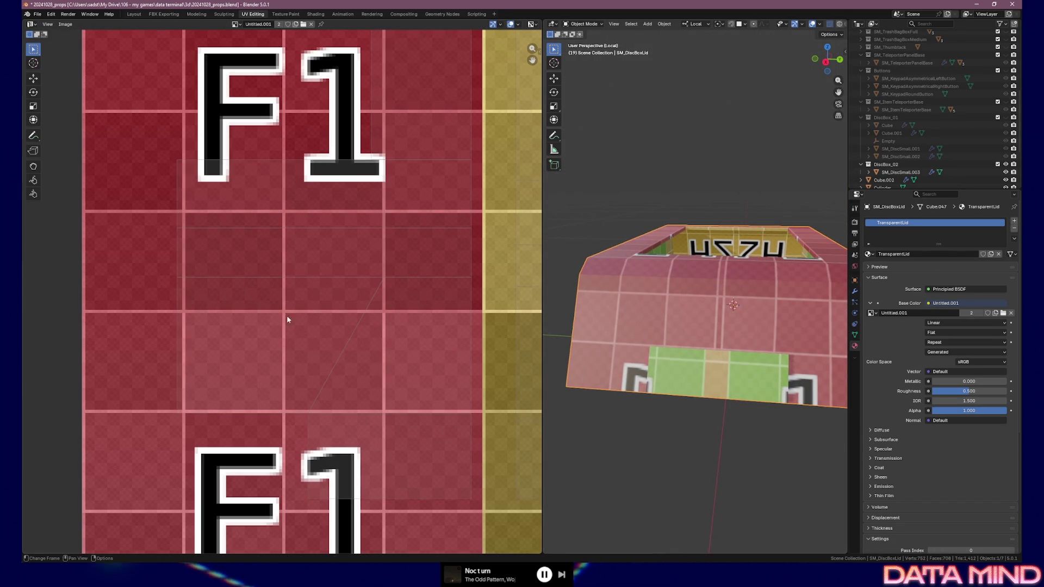
Step: Briefly toggle the lid into Edit Mode to check its open top, ending back in Object Mode
{"action": "key", "text": "Tab"}
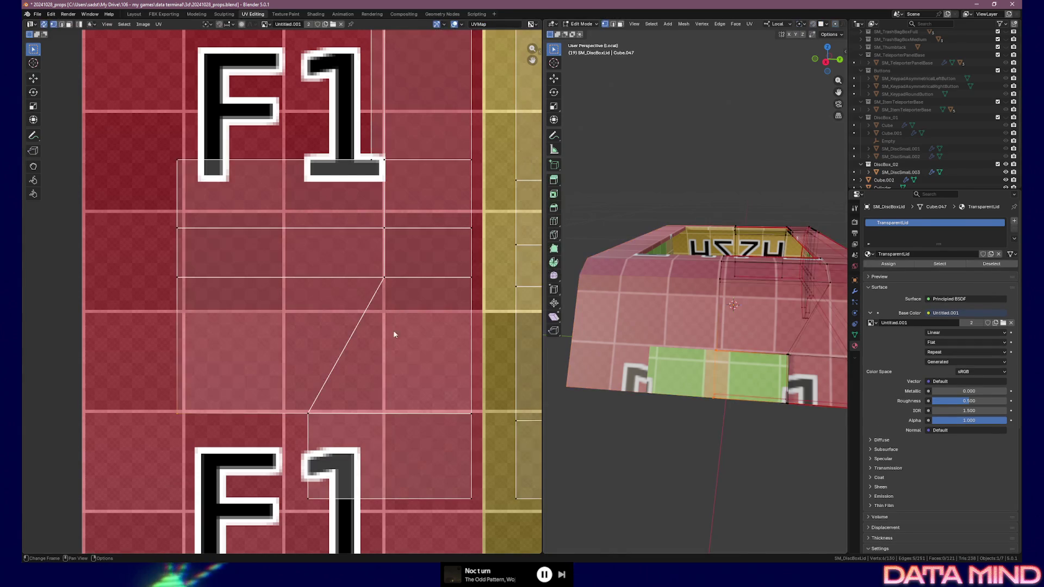
{"action": "middle_click_drag", "start_coordinate": [725, 335], "coordinate": [706, 338]}
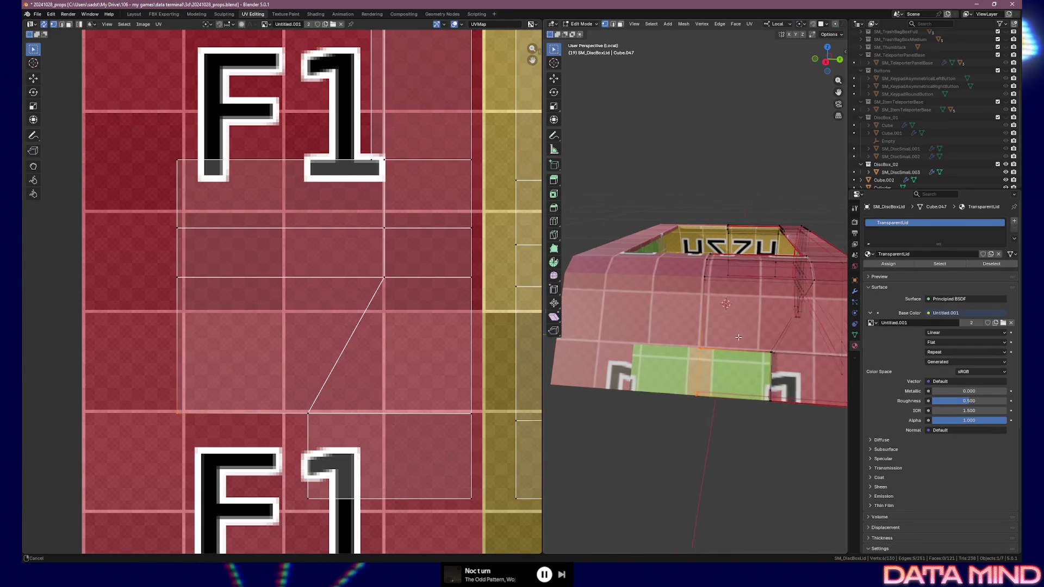
{"action": "key", "text": "Tab"}
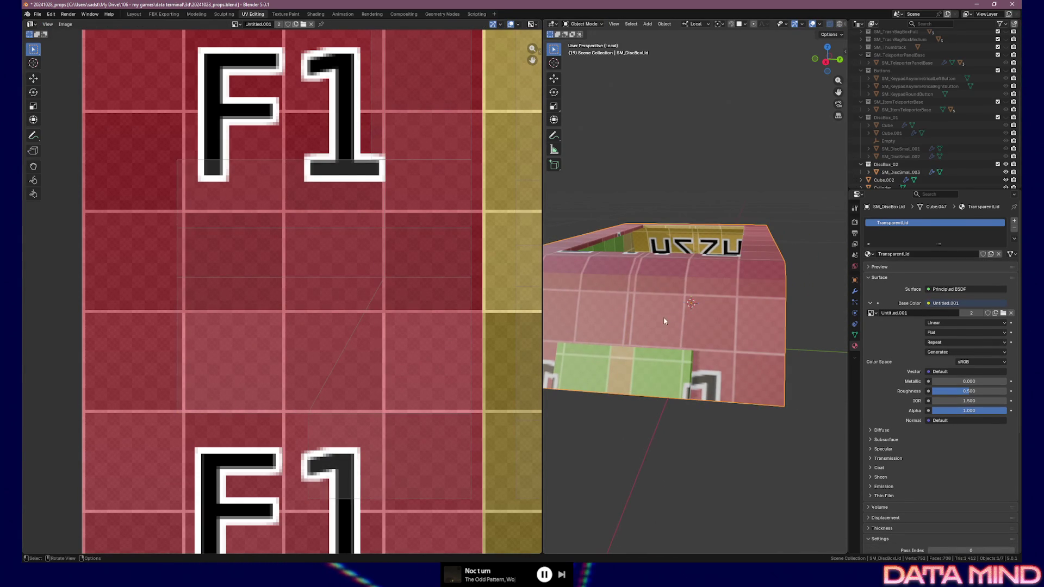
{"action": "scroll", "coordinate": [645, 328], "scroll_direction": "down", "scroll_amount": 2}
{"action": "mouse_move", "coordinate": [645, 328]}
{"action": "middle_mouse_down"}
{"action": "mouse_move", "coordinate": [681, 335]}
{"action": "mouse_move", "coordinate": [653, 343]}
{"action": "middle_mouse_up"}
{"action": "key", "text": "Tab"}
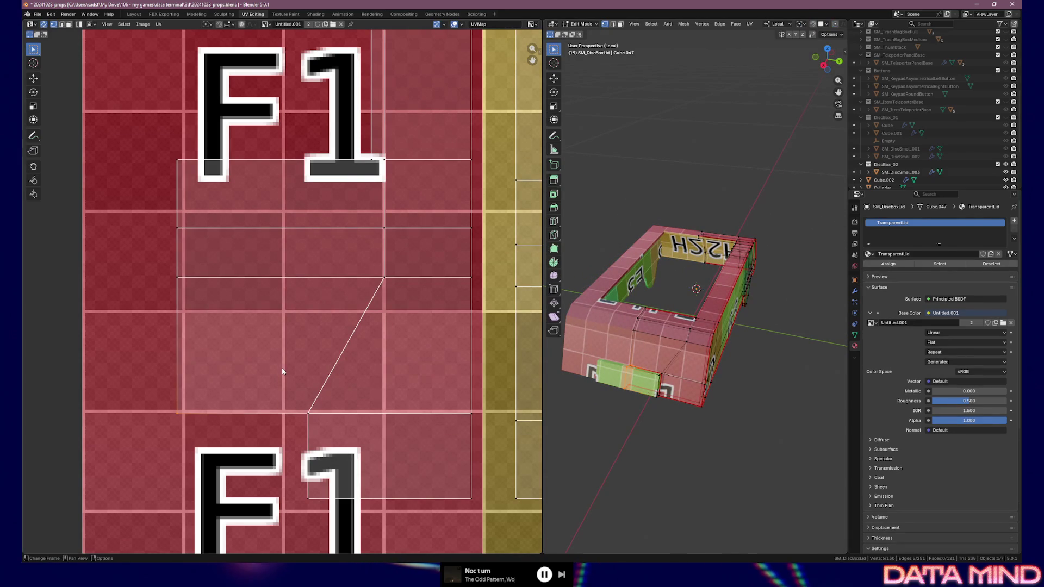
{"action": "key", "text": "Tab"}
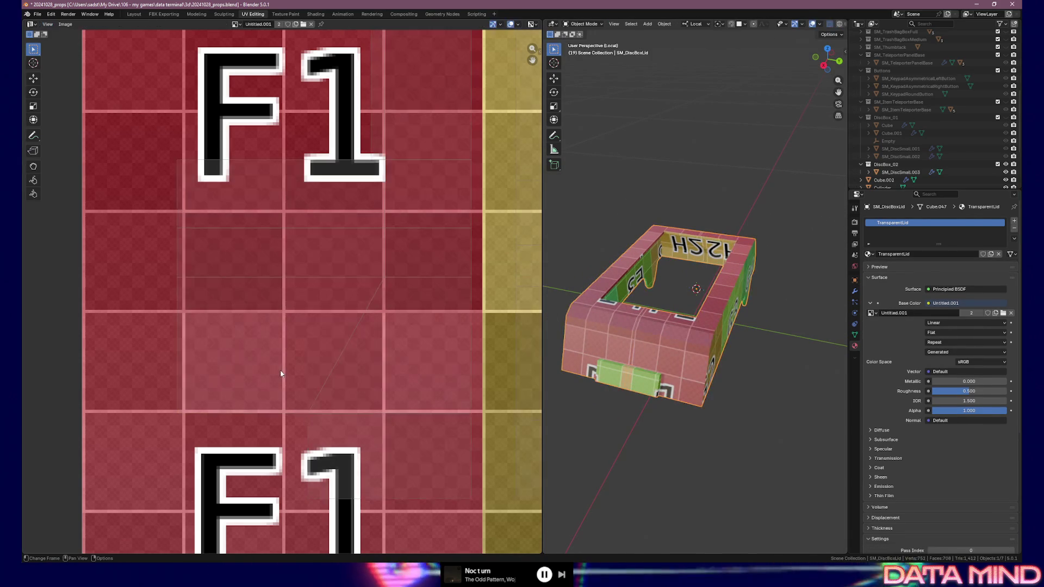
{"action": "scroll", "coordinate": [281, 374], "scroll_direction": "down", "scroll_amount": 3}
{"action": "scroll", "coordinate": [280, 374], "scroll_direction": "down", "scroll_amount": 3}
{"action": "scroll", "coordinate": [281, 374], "scroll_direction": "down", "scroll_amount": 1}
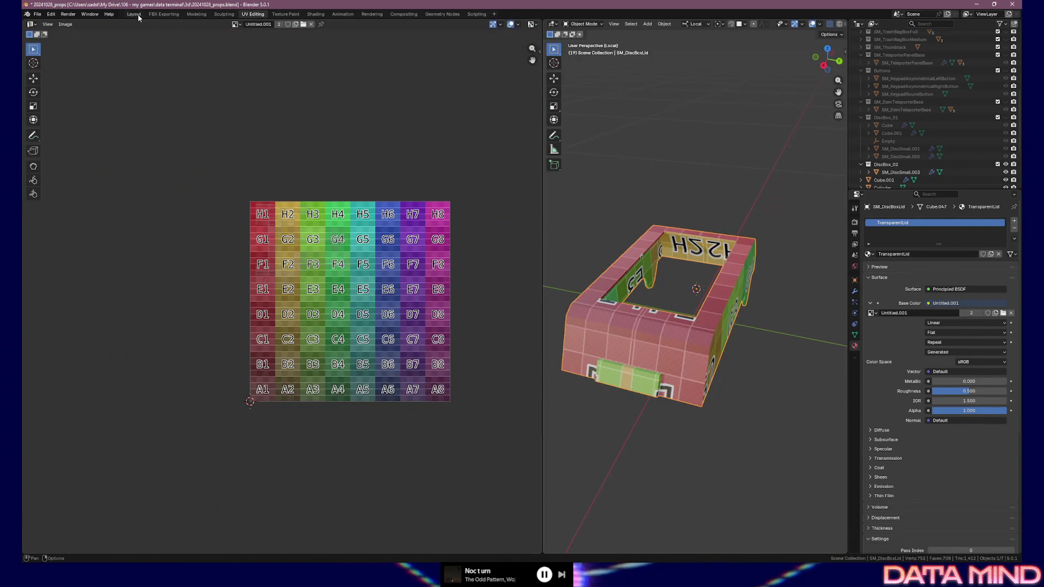
Step: Switch to the Layout workspace and orbit around the SM_DiscBoxLid model
{"action": "left_click", "coordinate": [135, 14]}
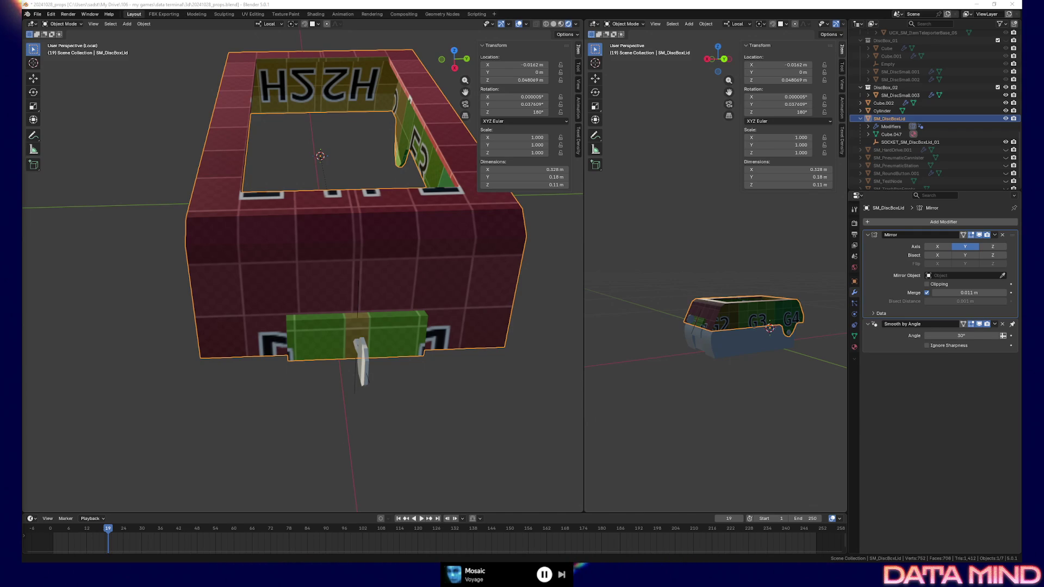
{"action": "middle_click_drag", "start_coordinate": [417, 384], "coordinate": [362, 335]}
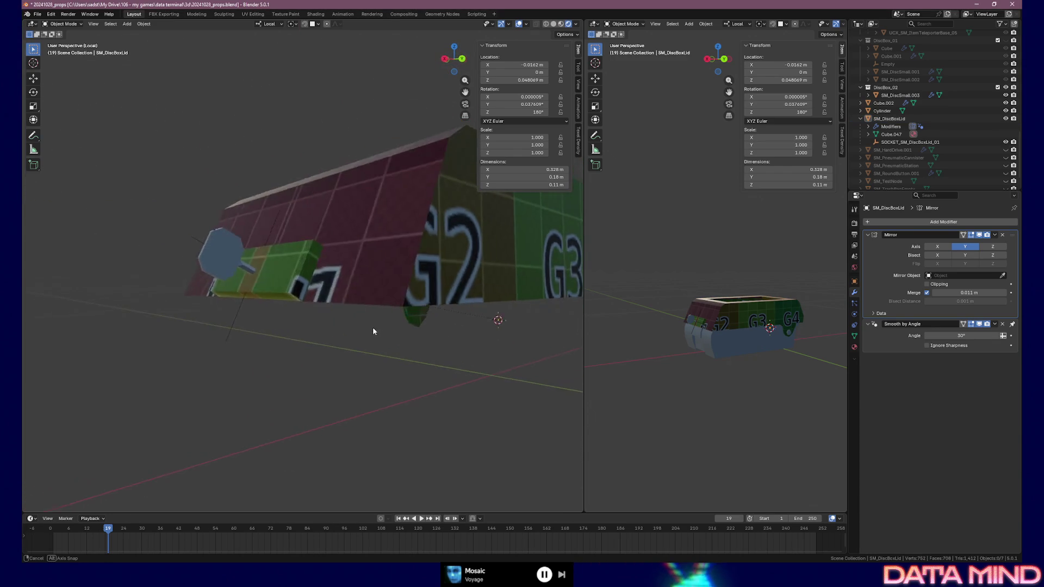
Step: Orbit to the knob end of the lid and select the Cylinder pin object
{"action": "mouse_move", "coordinate": [361, 334]}
{"action": "middle_mouse_down"}
{"action": "mouse_move", "coordinate": [354, 329]}
{"action": "mouse_move", "coordinate": [469, 342]}
{"action": "mouse_move", "coordinate": [458, 342]}
{"action": "middle_mouse_up"}
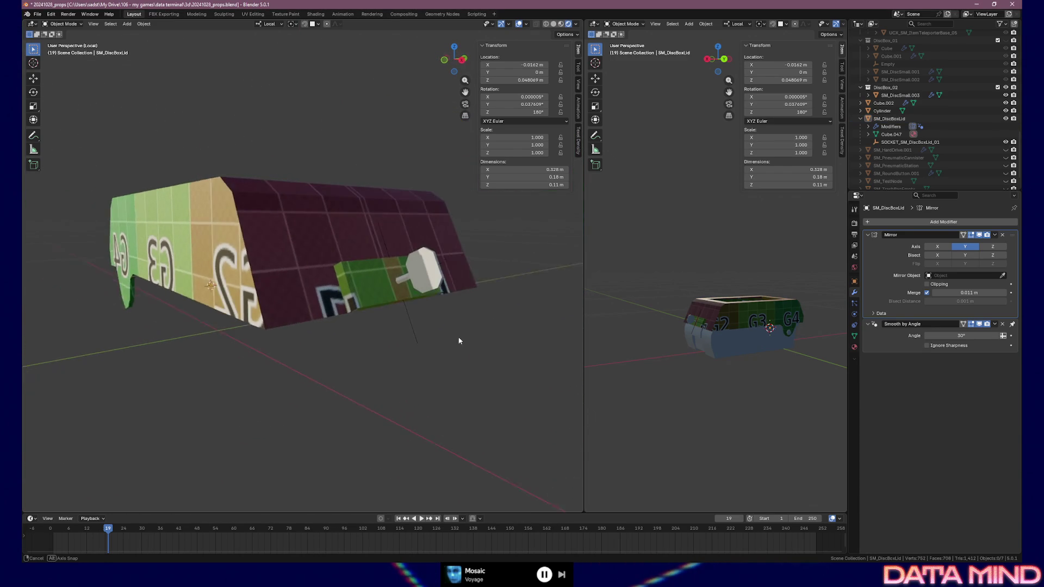
{"action": "left_click", "coordinate": [402, 218]}
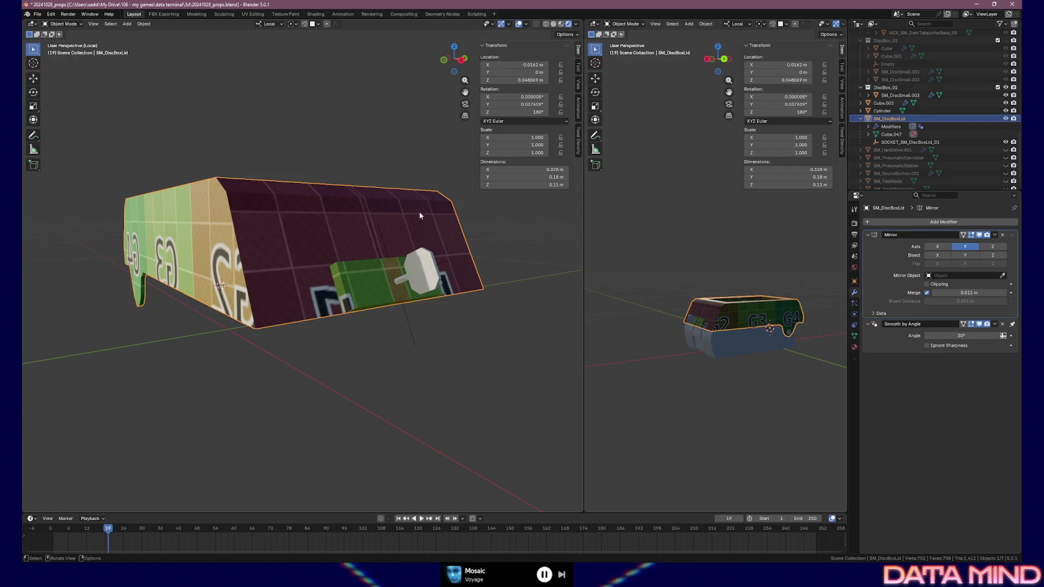
{"action": "middle_click_drag", "start_coordinate": [261, 260], "coordinate": [290, 259]}
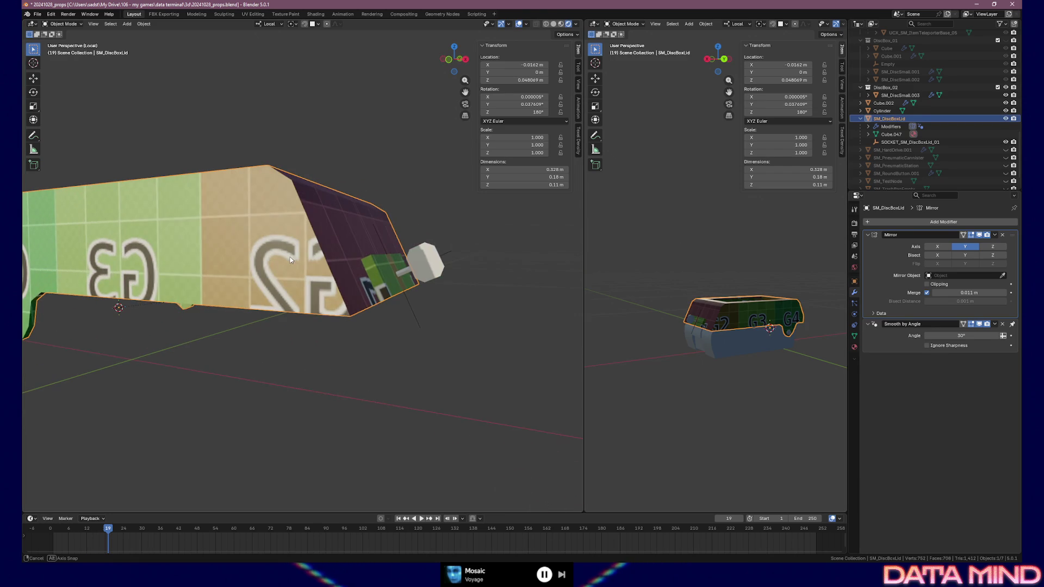
{"action": "left_click", "coordinate": [439, 263]}
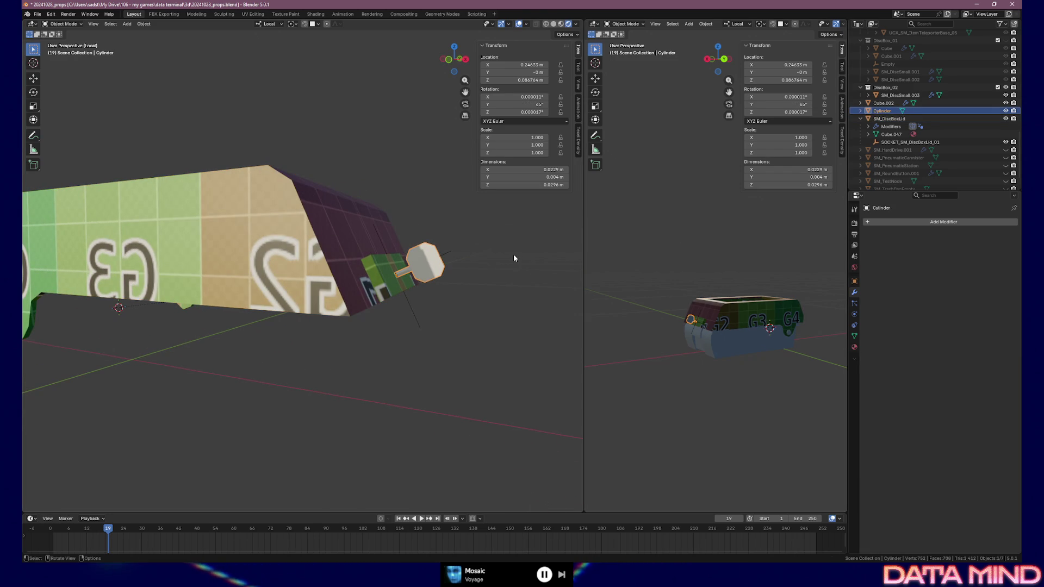
Step: Assign the existing Material.001 checker material to the Cylinder from Material Properties
{"action": "left_click", "coordinate": [854, 346]}
{"action": "left_click", "coordinate": [869, 255]}
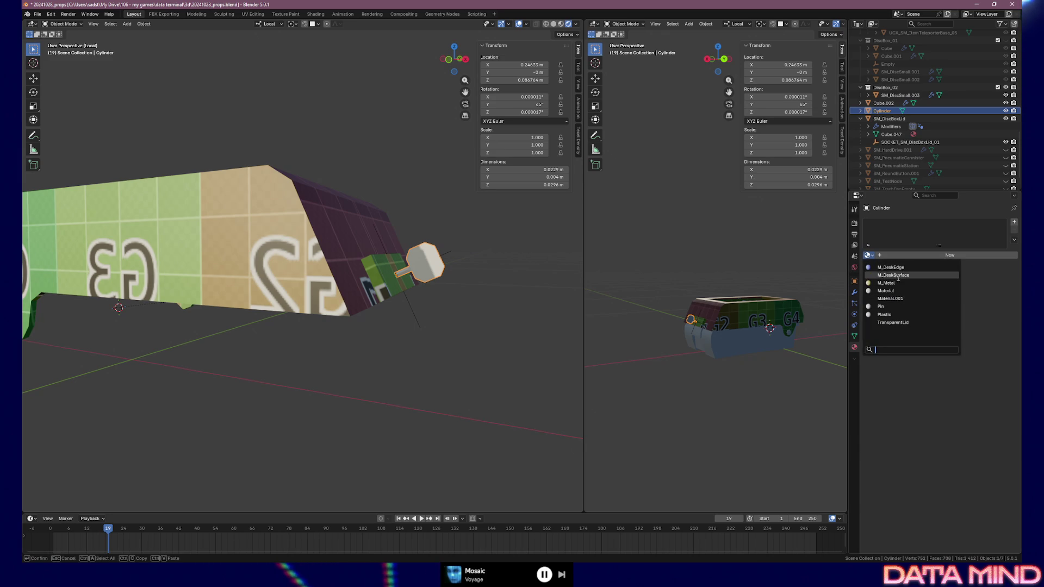
{"action": "left_click", "coordinate": [905, 297]}
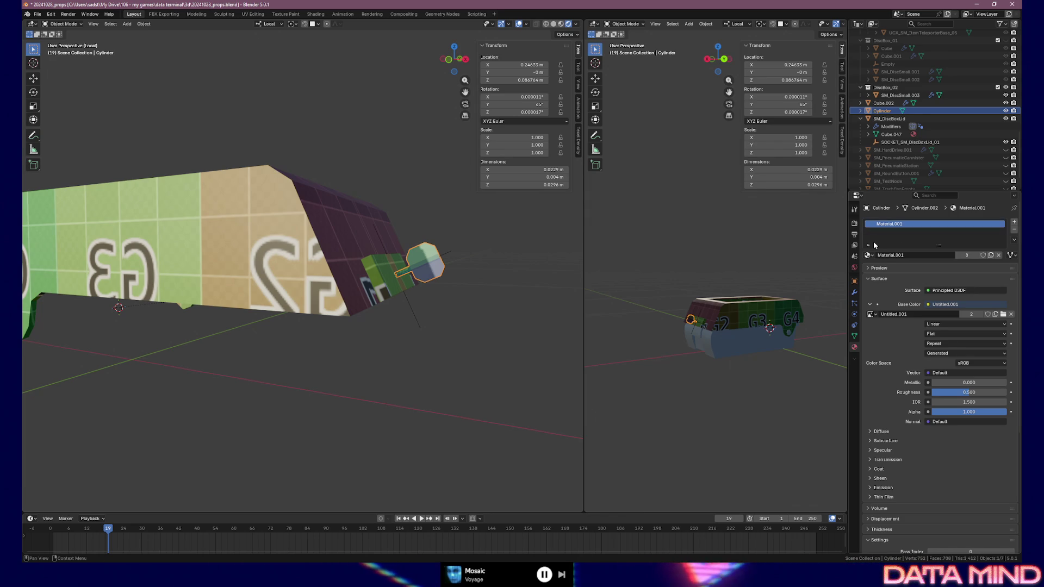
{"action": "middle_click_drag", "start_coordinate": [530, 275], "coordinate": [347, 282]}
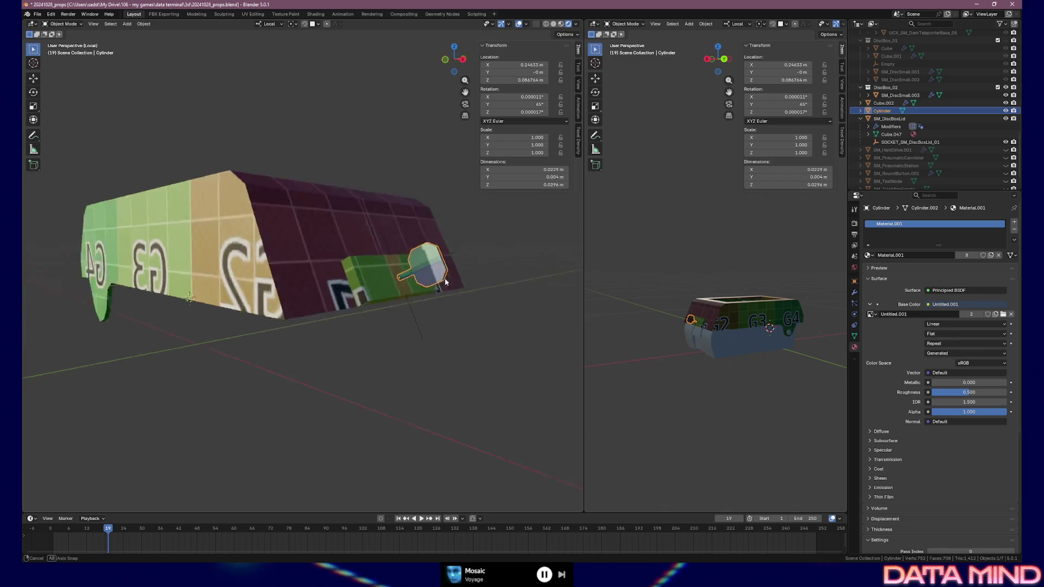
Step: Move the Cylinder into the UV Editing workspace, select all UVs, then return to Object Mode and leave Local view
{"action": "key", "text": "Tab"}
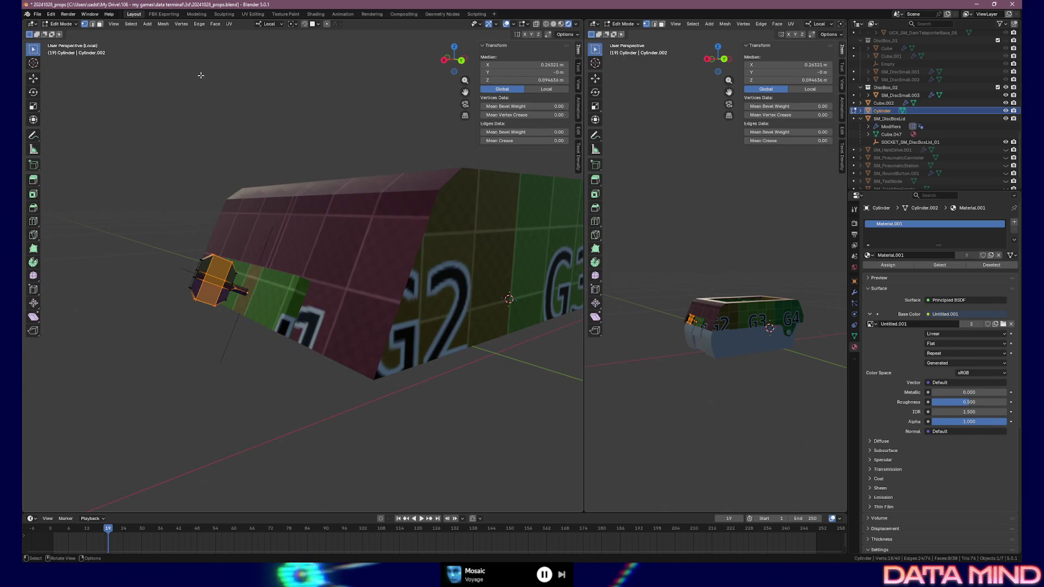
{"action": "left_click", "coordinate": [253, 14]}
{"action": "key", "text": "a"}
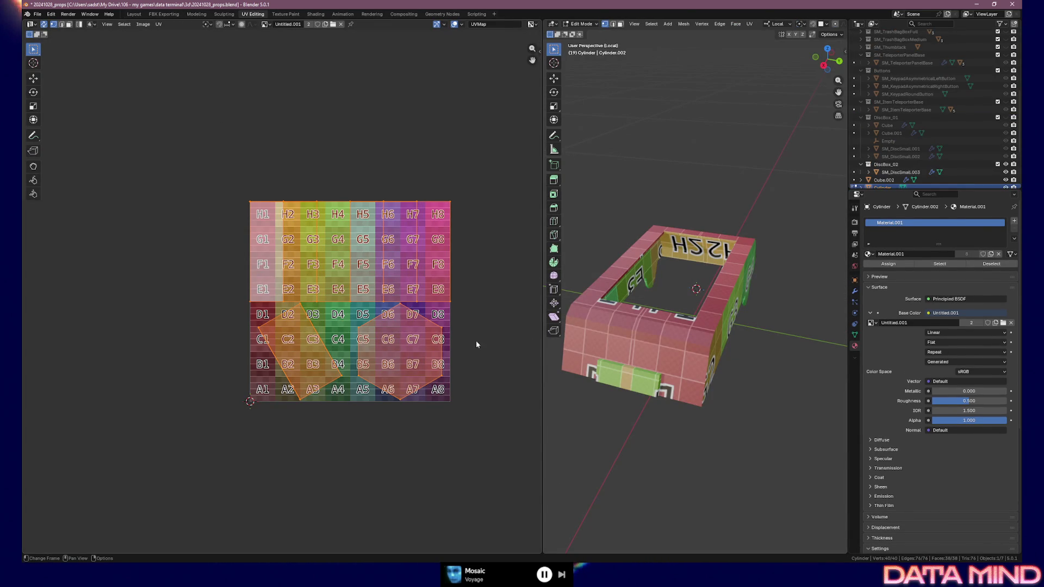
{"action": "key", "text": "Tab"}
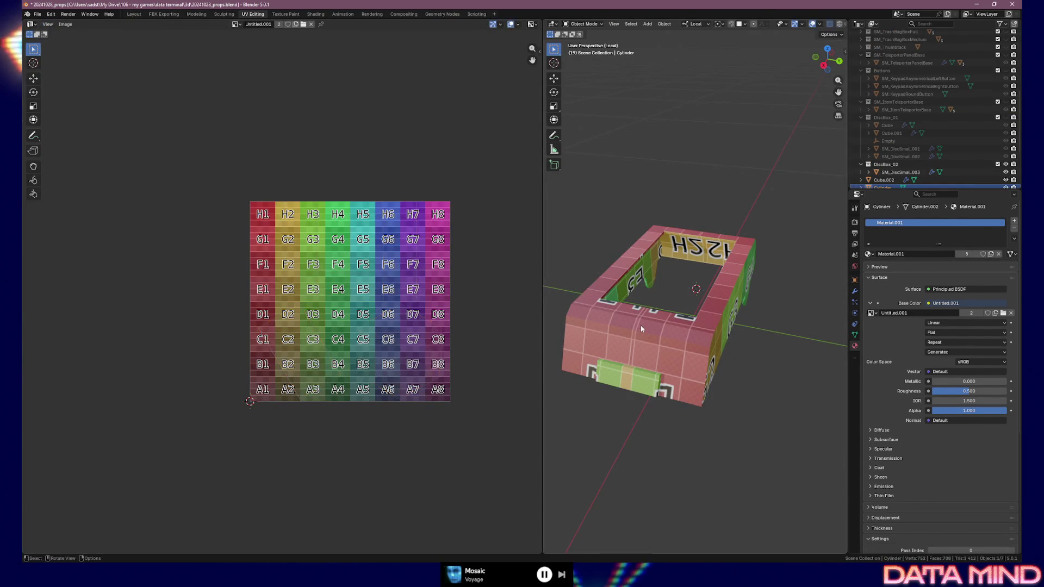
{"action": "key", "text": "KP_Divide"}
{"action": "key", "text": "period"}
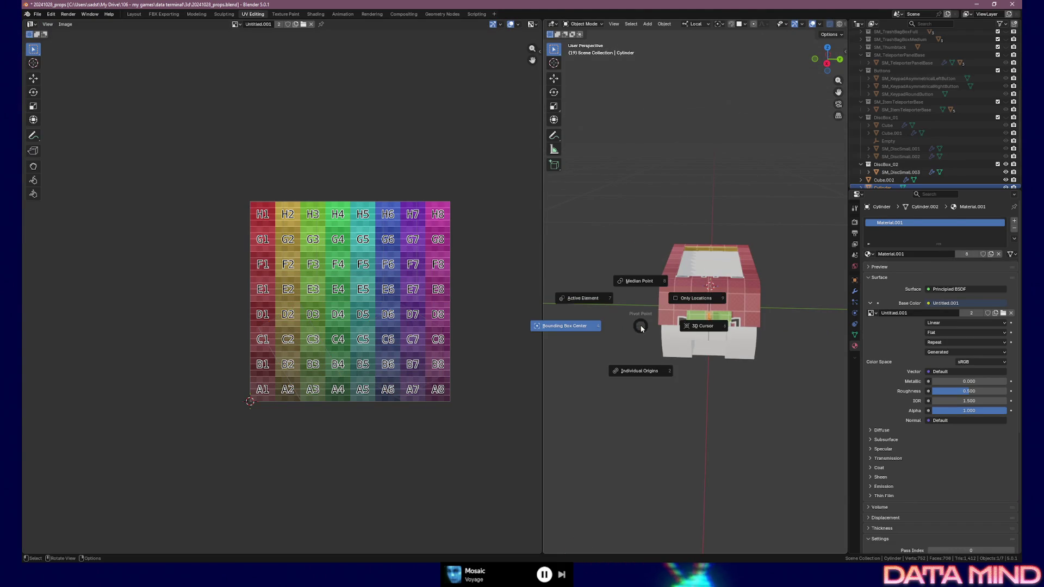
Step: Isolate the Cylinder in Local view and set its UV texel density to 5.12 px/cm via the Texel Density Checker
{"action": "left_click", "coordinate": [641, 327]}
{"action": "key", "text": "KP_Divide"}
{"action": "middle_click_drag", "start_coordinate": [752, 226], "coordinate": [701, 233]}
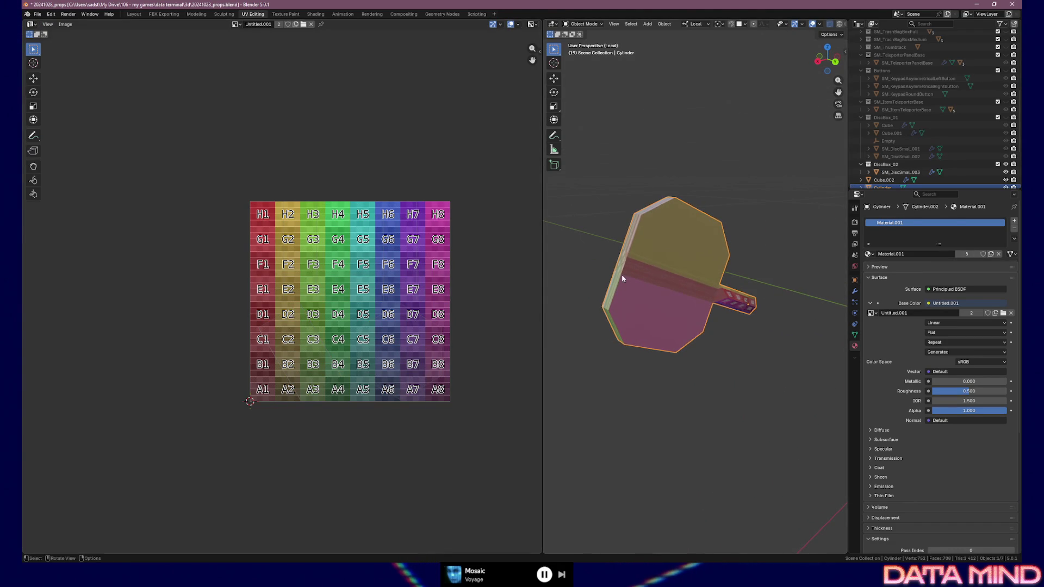
{"action": "key", "text": "Tab"}
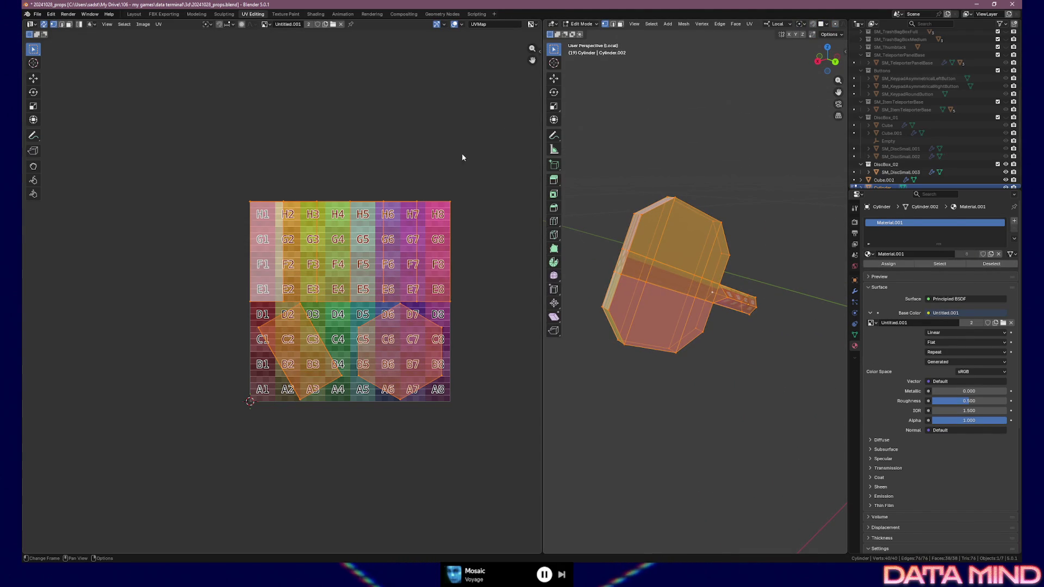
{"action": "key", "text": "n"}
{"action": "left_click", "coordinate": [511, 214]}
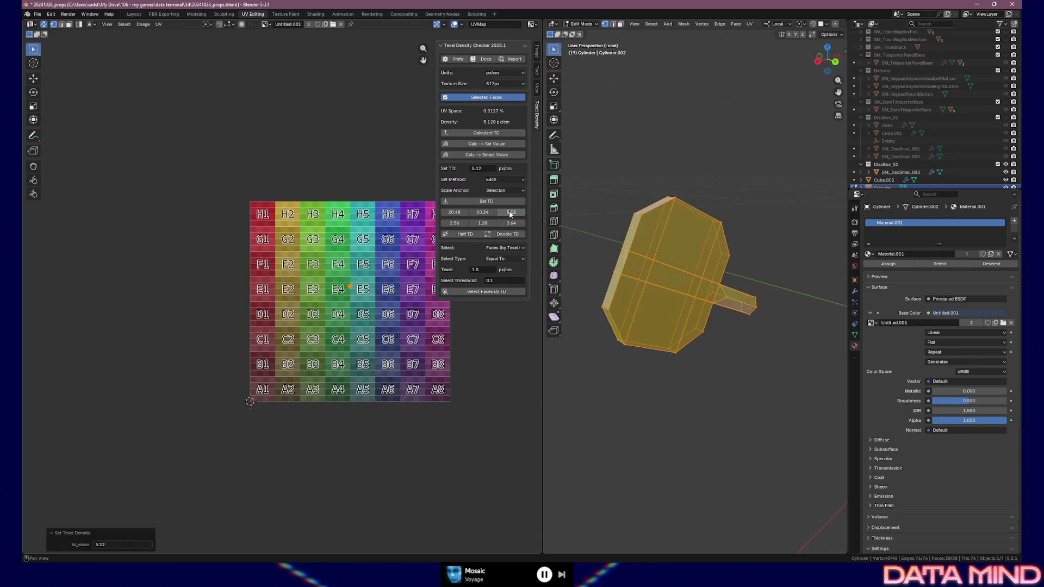
{"action": "scroll", "coordinate": [389, 295], "scroll_direction": "up", "scroll_amount": 1}
Step: Move the knob's UV islands into the H1 cell of the checker grid and clear the selection
{"action": "key", "text": "g"}
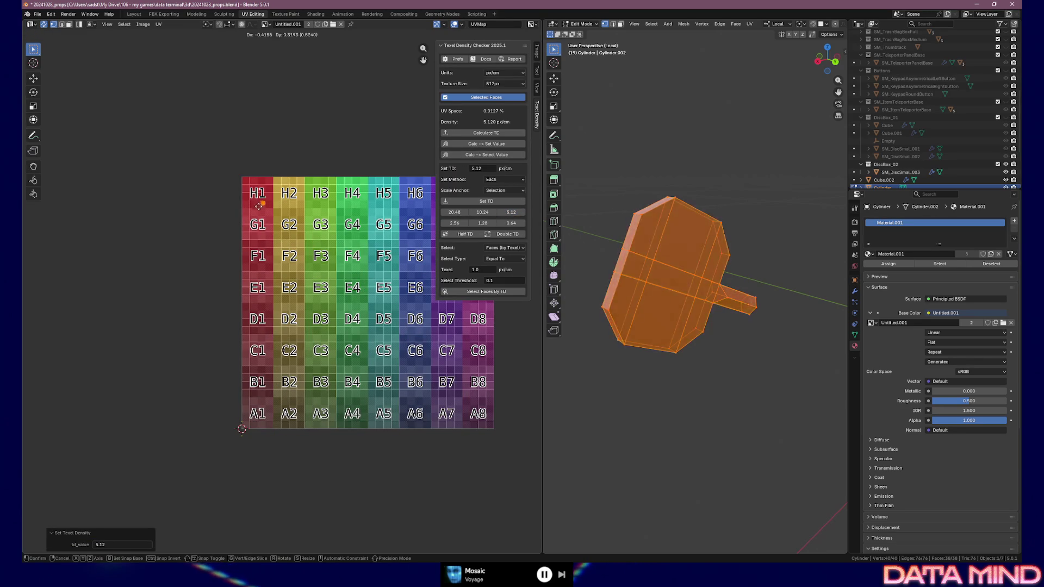
{"action": "left_click", "coordinate": [257, 201]}
{"action": "scroll", "coordinate": [320, 332], "scroll_direction": "up", "scroll_amount": 2}
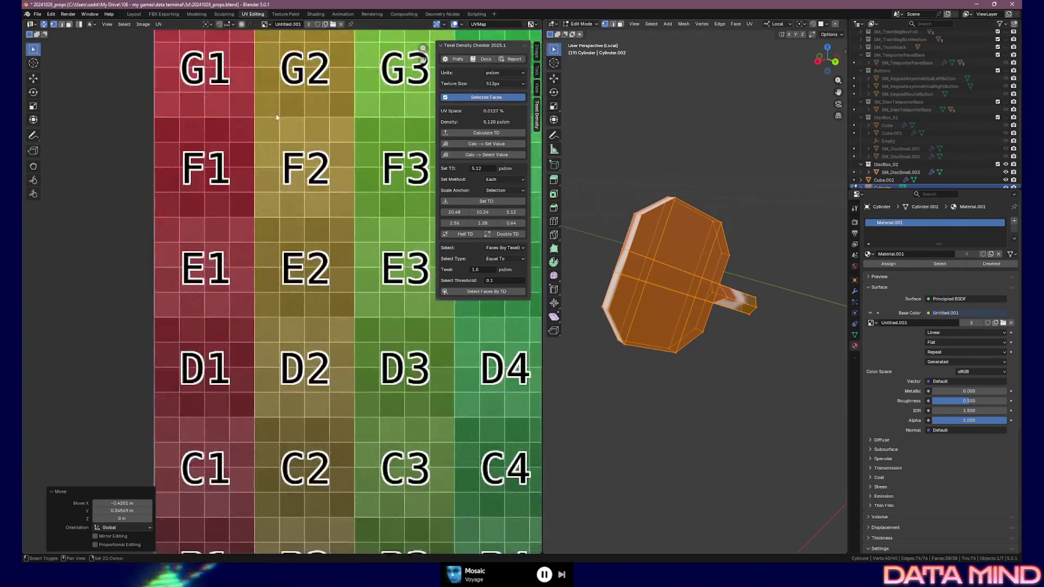
{"action": "scroll", "coordinate": [320, 333], "scroll_direction": "up", "scroll_amount": 3}
{"action": "scroll", "coordinate": [275, 188], "scroll_direction": "up", "scroll_amount": 2}
{"action": "scroll", "coordinate": [276, 189], "scroll_direction": "up", "scroll_amount": 1}
{"action": "scroll", "coordinate": [275, 188], "scroll_direction": "up", "scroll_amount": 1}
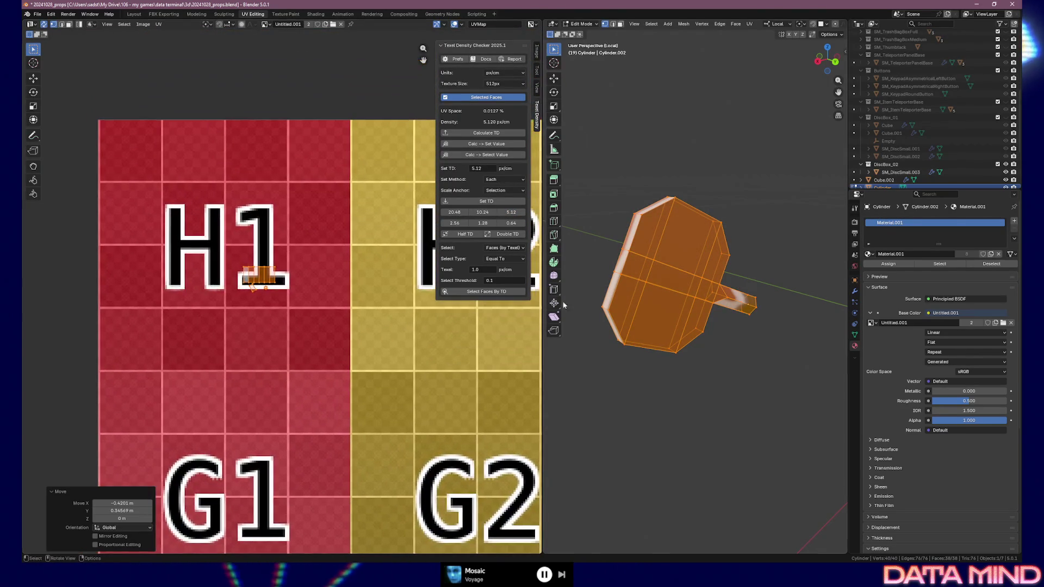
{"action": "key", "text": "a"}
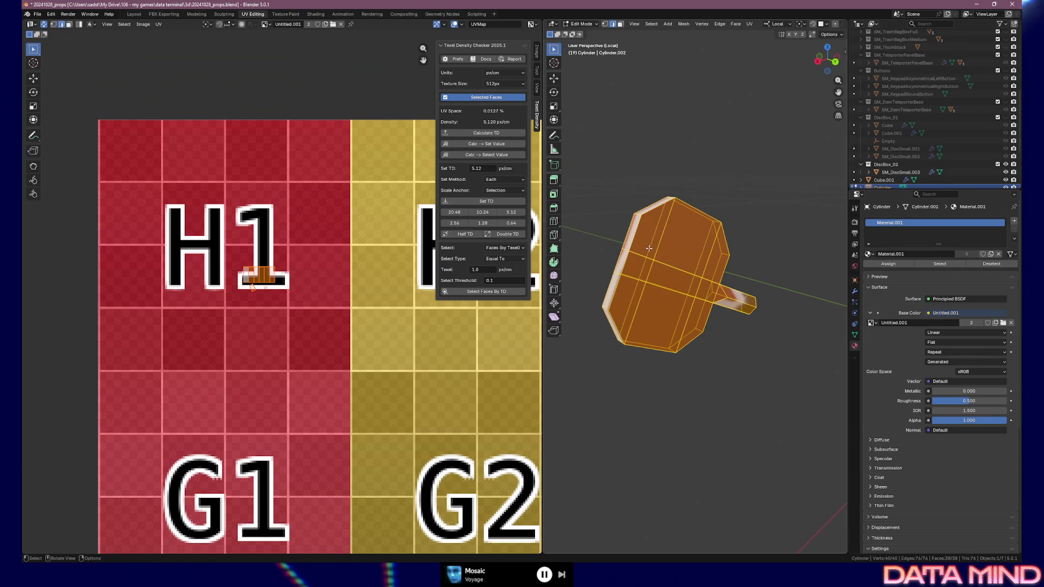
{"action": "key", "text": "alt+a"}
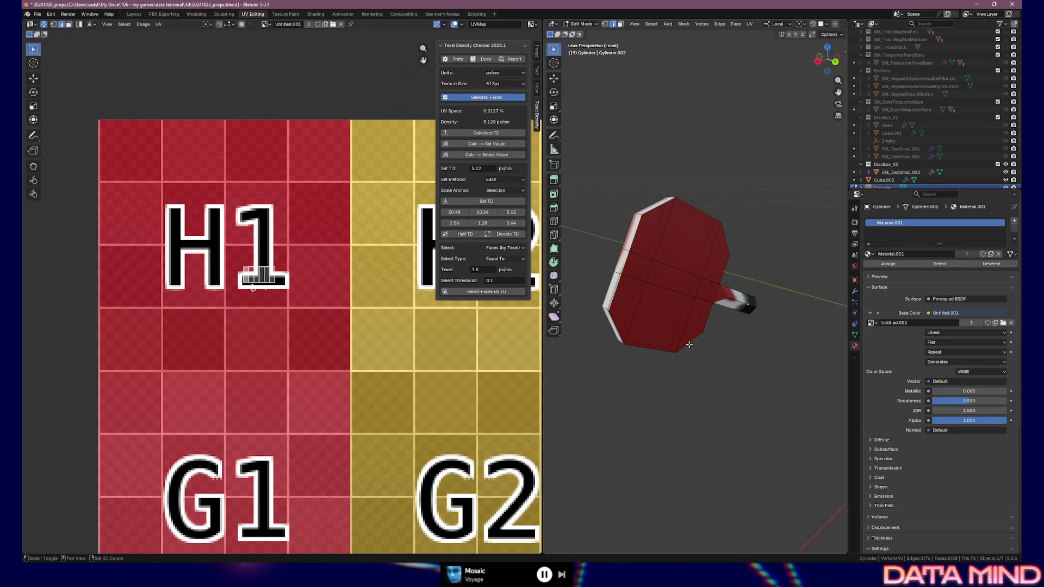
Step: Select the knob's bottom edge loop and mark it as a UV seam, undoing an accidental Mark Sharp
{"action": "left_click", "coordinate": [644, 343], "text": "ctrl"}
{"action": "key", "text": "ctrl+z"}
{"action": "left_click", "coordinate": [641, 348], "text": "ctrl"}
{"action": "key", "text": "ctrl+z"}
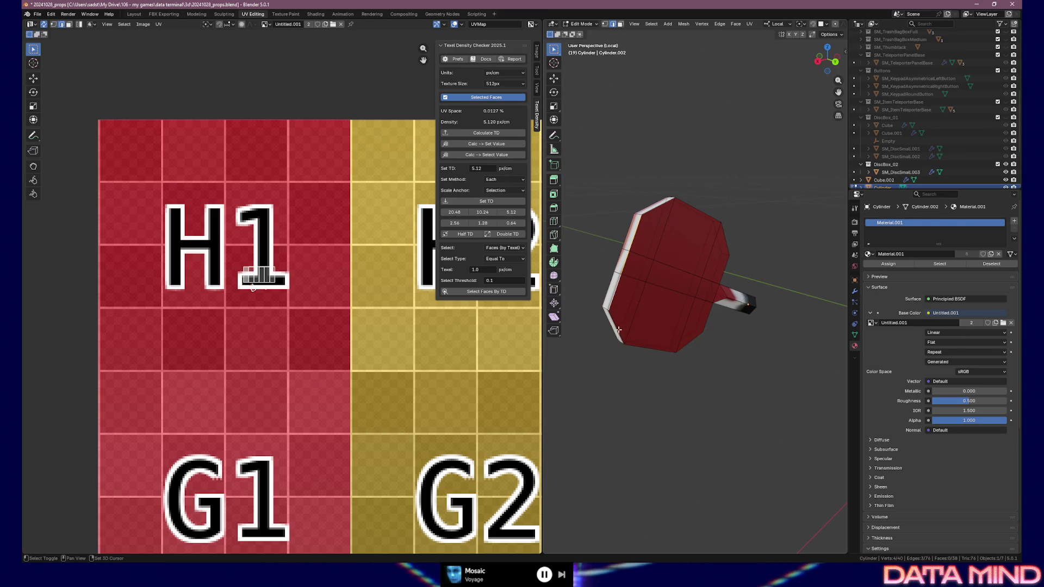
{"action": "left_click", "coordinate": [690, 342], "text": "alt"}
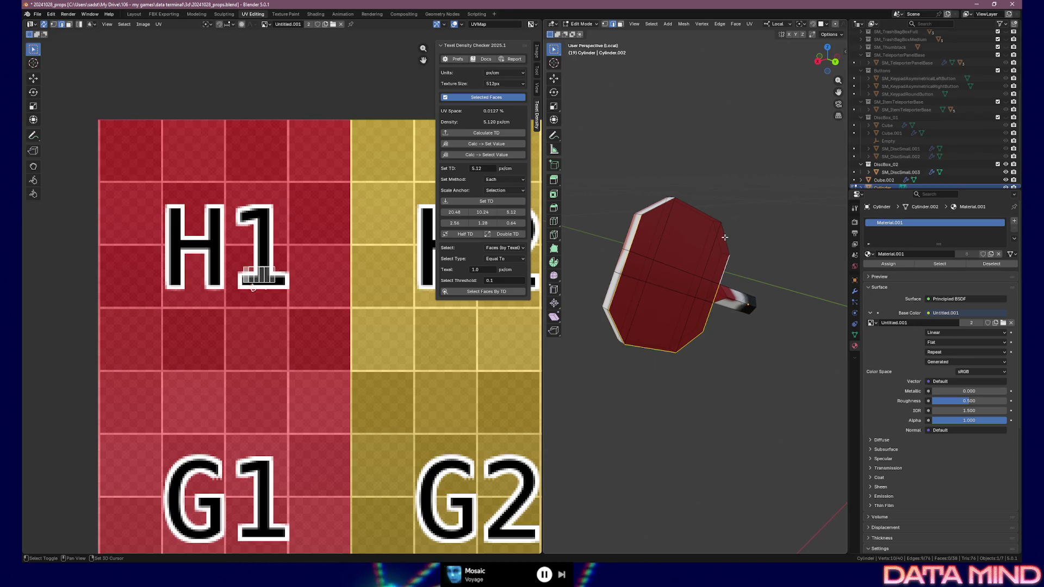
{"action": "right_click", "coordinate": [659, 206]}
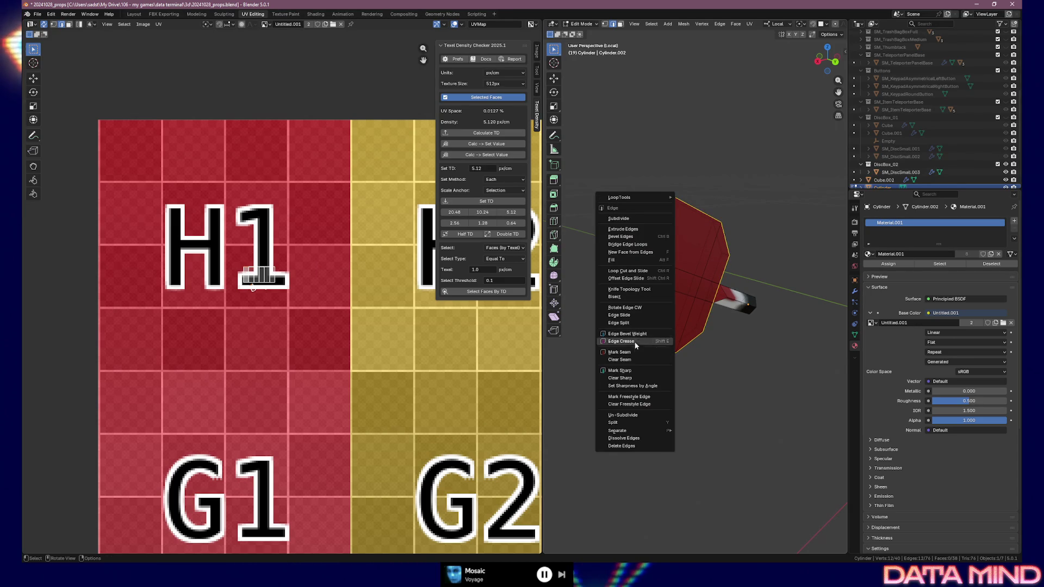
{"action": "left_click", "coordinate": [633, 367]}
{"action": "key", "text": "ctrl+z"}
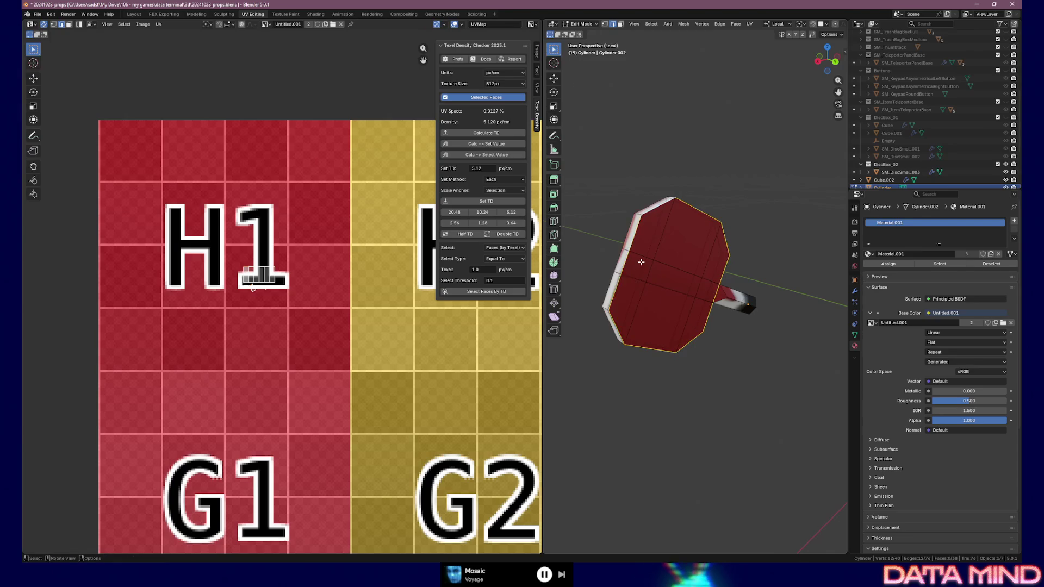
{"action": "right_click", "coordinate": [620, 262]}
{"action": "left_click", "coordinate": [618, 242]}
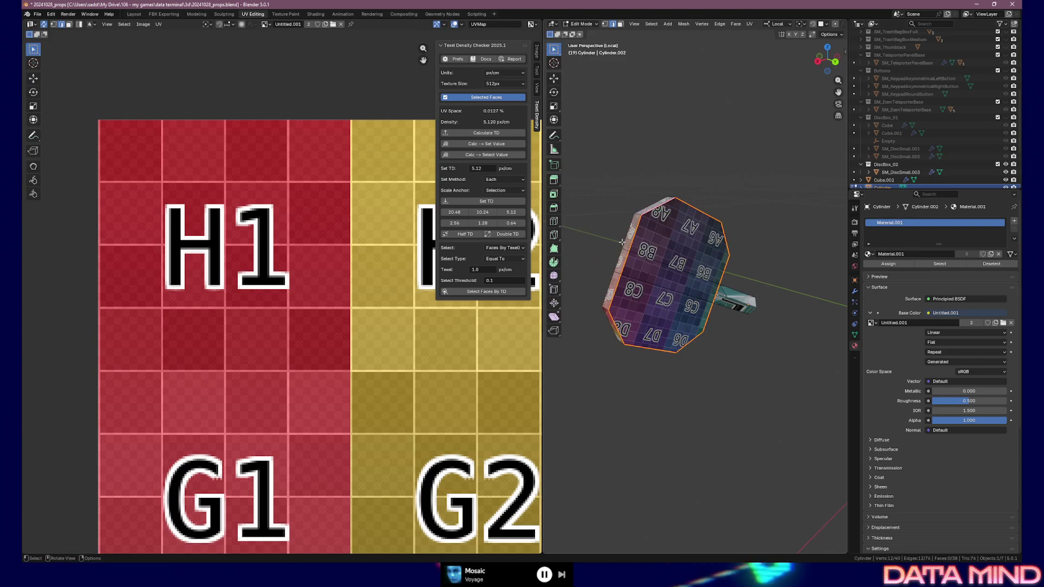
Step: Unwrap the paddle for a fresh UV layout, then select an edge and vertex at its bottom
{"action": "middle_click_drag", "start_coordinate": [642, 247], "coordinate": [673, 293]}
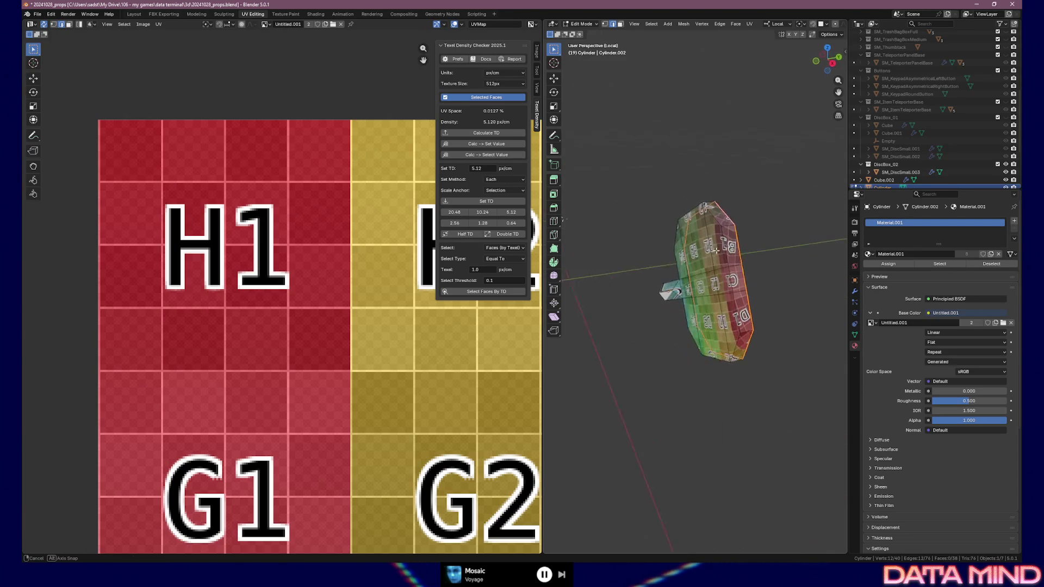
{"action": "scroll", "coordinate": [401, 437], "scroll_direction": "down", "scroll_amount": 4}
{"action": "scroll", "coordinate": [400, 434], "scroll_direction": "up", "scroll_amount": 3}
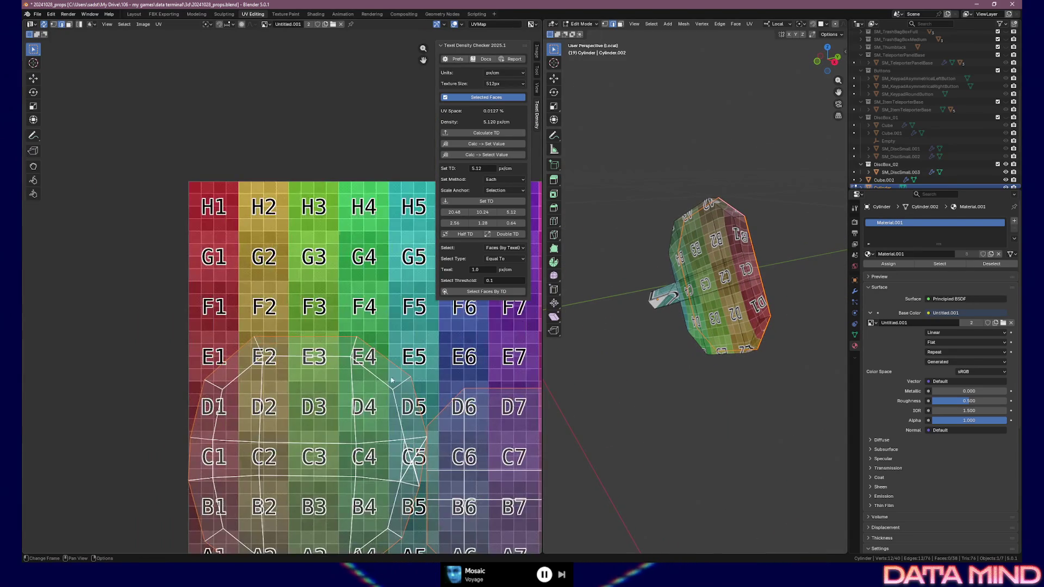
{"action": "middle_click_drag", "start_coordinate": [375, 391], "coordinate": [347, 365]}
{"action": "key", "text": "alt+a"}
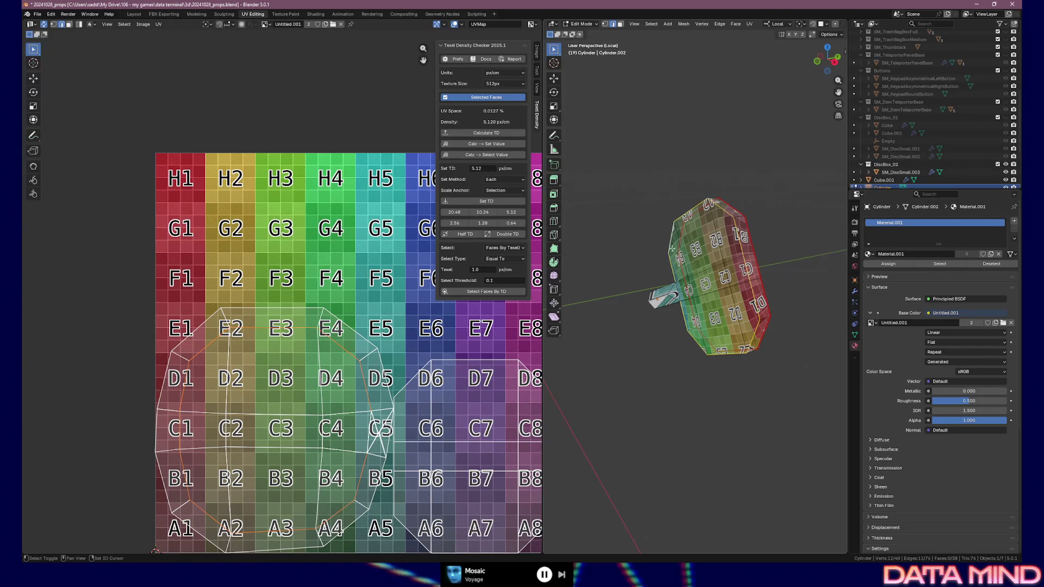
{"action": "key", "text": "u"}
{"action": "left_click", "coordinate": [665, 305]}
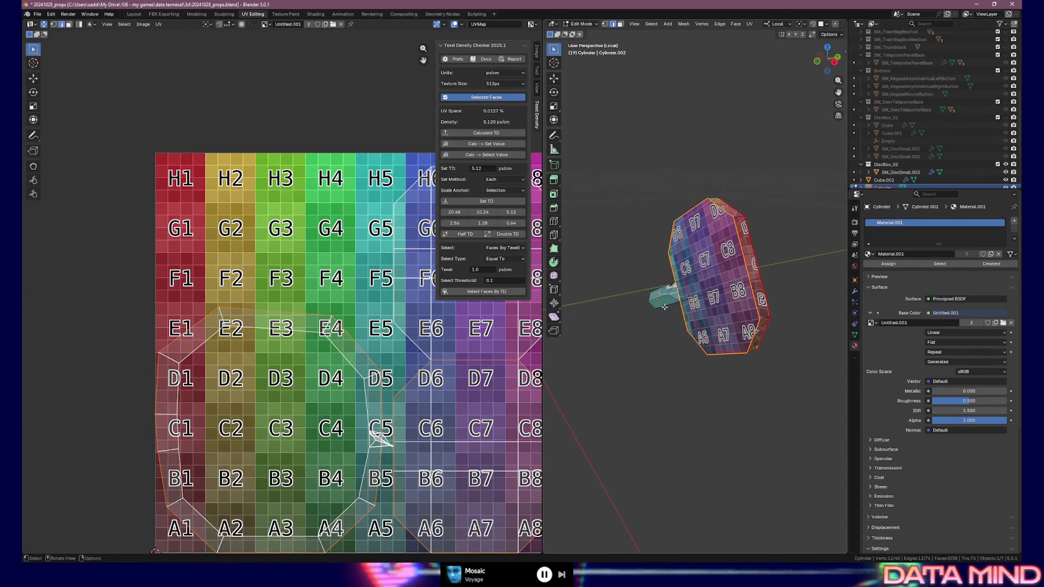
{"action": "middle_click_drag", "start_coordinate": [663, 298], "coordinate": [697, 370]}
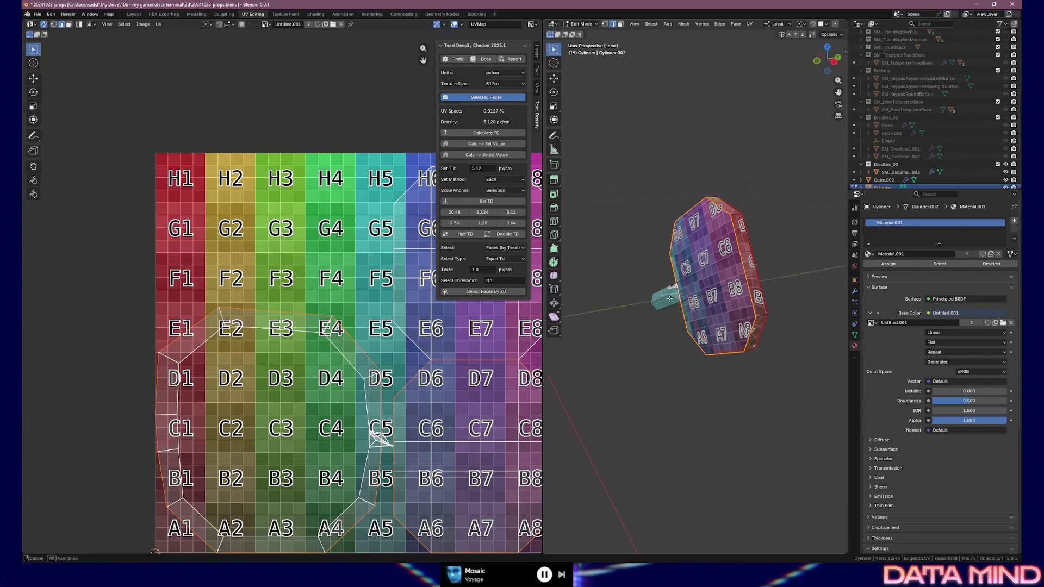
{"action": "left_click", "coordinate": [693, 365]}
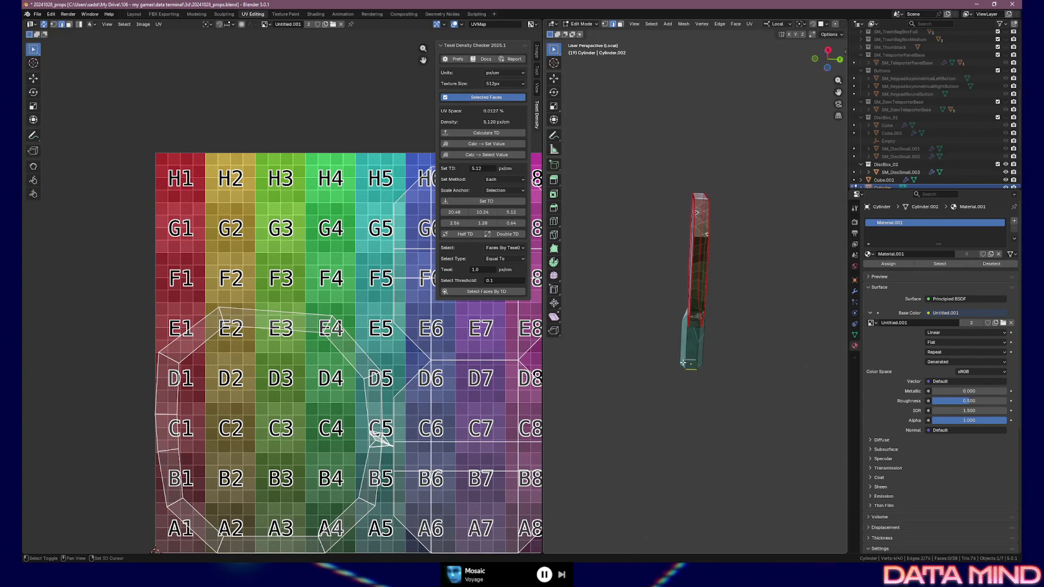
{"action": "left_click", "coordinate": [698, 349]}
Step: Mark the selected bottom paddle edges as a seam and select the UV strip at D5
{"action": "right_click", "coordinate": [697, 348]}
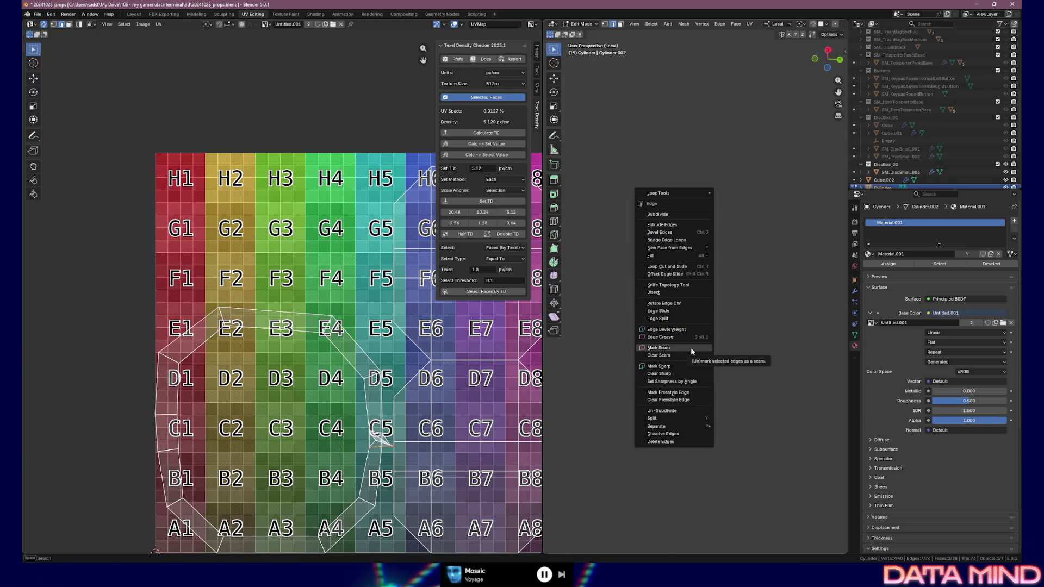
{"action": "left_click", "coordinate": [691, 349]}
{"action": "scroll", "coordinate": [521, 400], "scroll_direction": "right", "scroll_amount": 2, "text": "ctrl"}
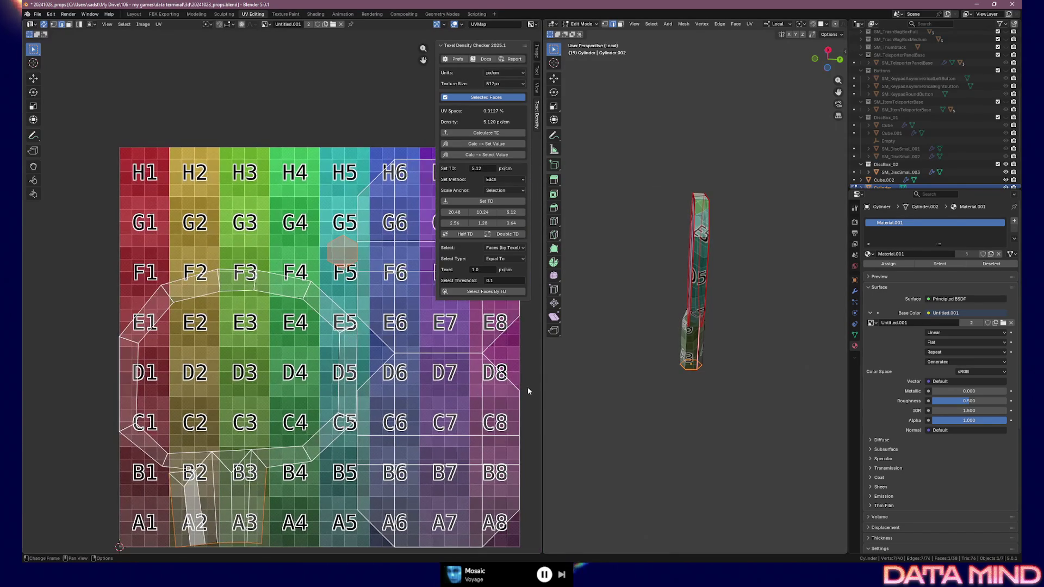
{"action": "mouse_move", "coordinate": [654, 346]}
{"action": "middle_mouse_down"}
{"action": "mouse_move", "coordinate": [628, 357]}
{"action": "mouse_move", "coordinate": [693, 316]}
{"action": "middle_mouse_up"}
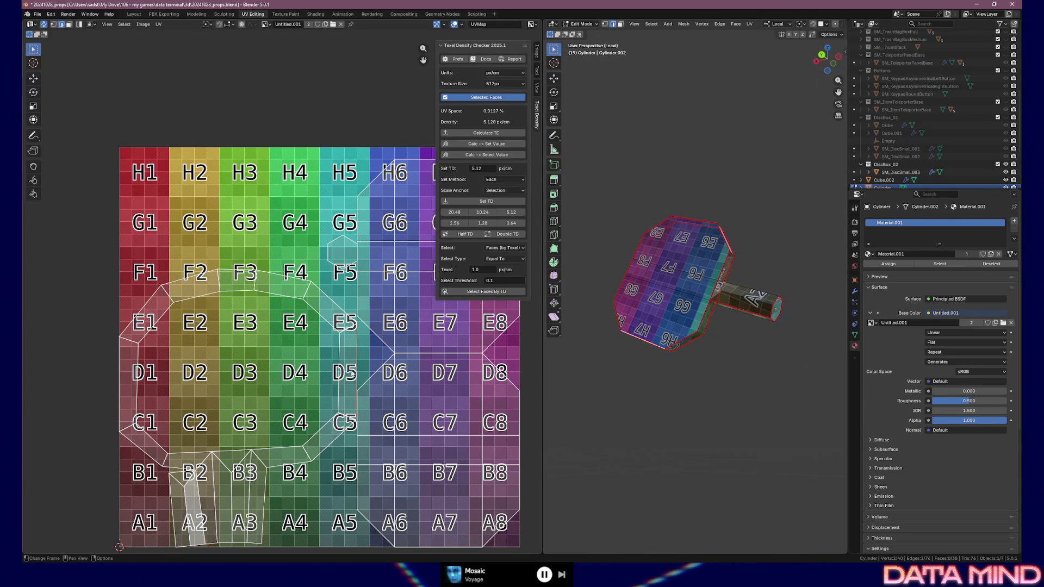
{"action": "left_click", "coordinate": [353, 373]}
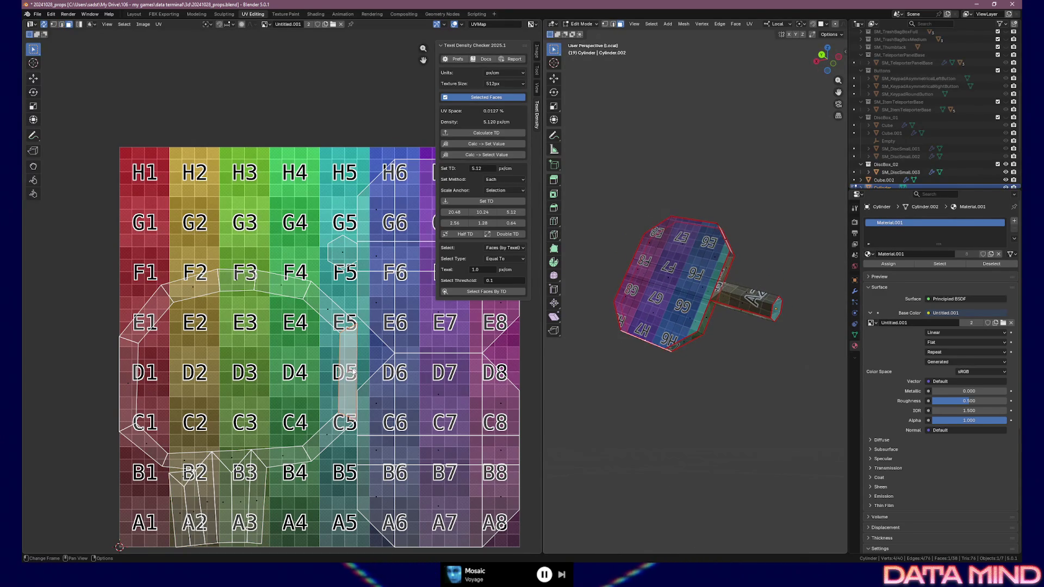
{"action": "middle_click_drag", "start_coordinate": [658, 342], "coordinate": [716, 308]}
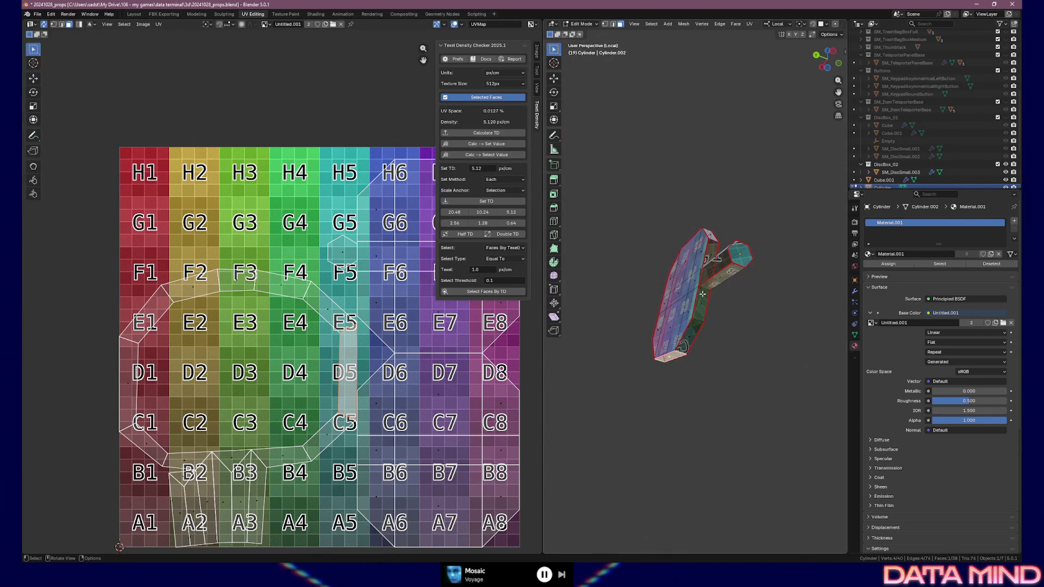
Step: Select the square face near C6 and mark its edges as a seam so the paddle splits into islands
{"action": "left_click", "coordinate": [703, 295]}
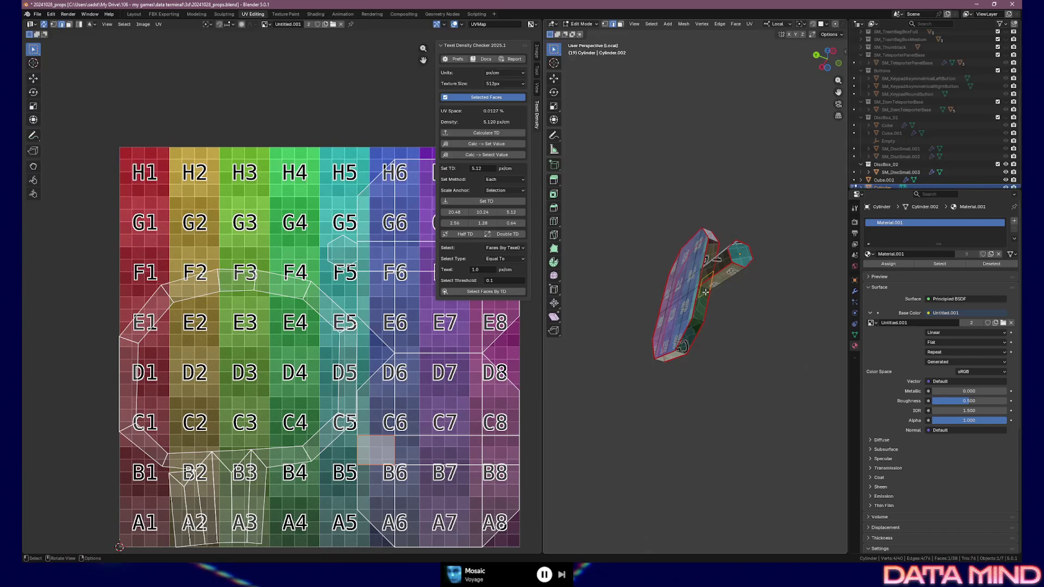
{"action": "middle_click_drag", "start_coordinate": [705, 291], "coordinate": [692, 292]}
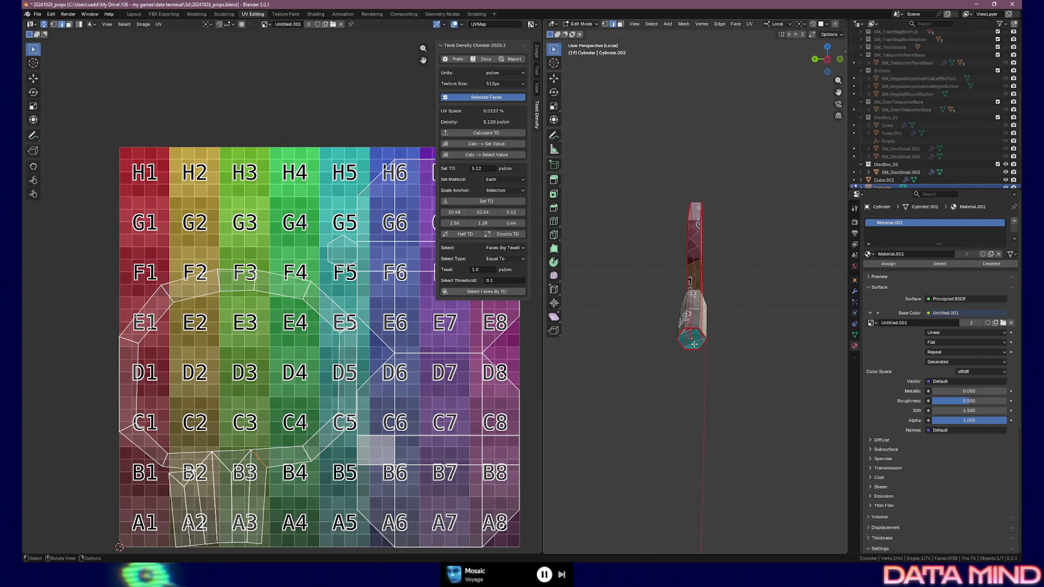
{"action": "right_click", "coordinate": [696, 291]}
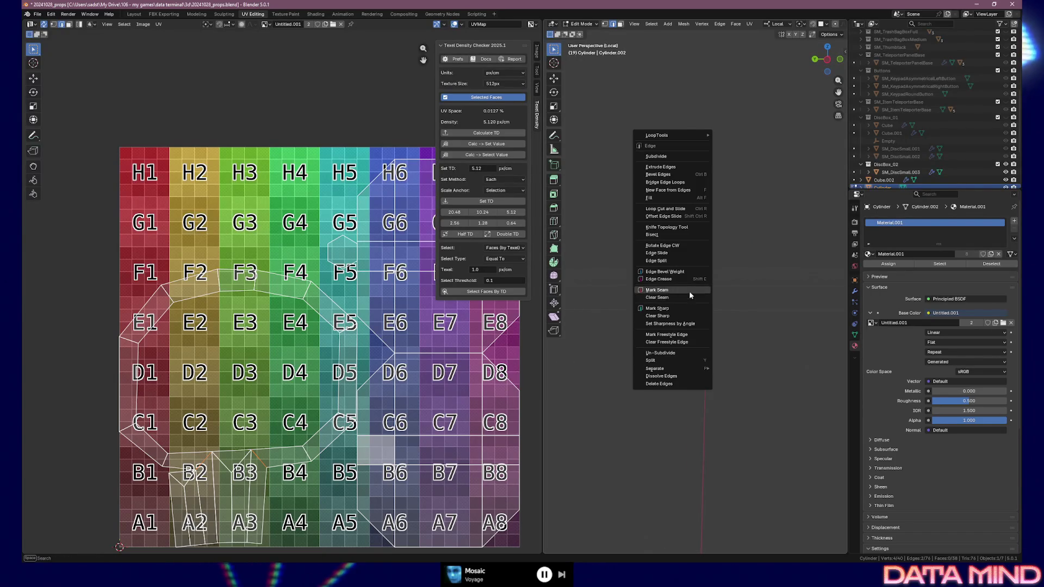
{"action": "left_click", "coordinate": [689, 292]}
{"action": "middle_click_drag", "start_coordinate": [663, 305], "coordinate": [731, 289]}
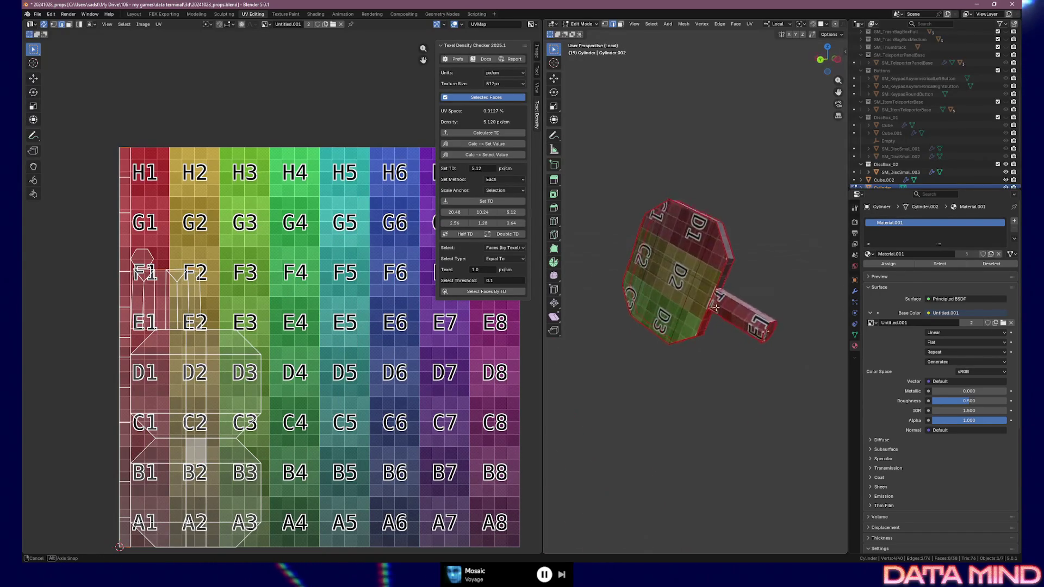
Step: Rotate the D3 paddle island and the lower B3 island 180° each so their checker labels read upright
{"action": "middle_click_drag", "start_coordinate": [732, 289], "coordinate": [648, 317]}
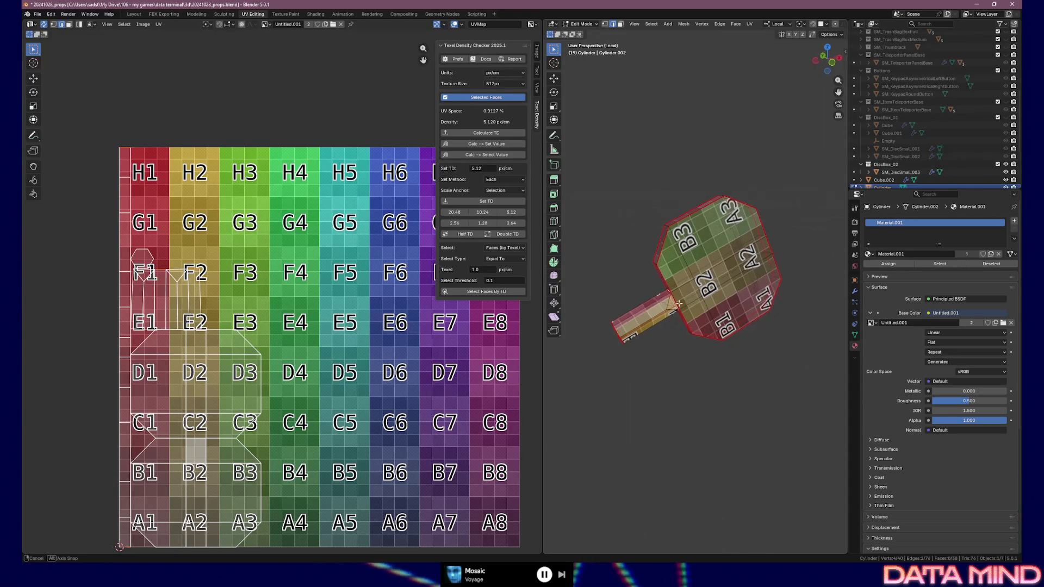
{"action": "middle_click_drag", "start_coordinate": [649, 316], "coordinate": [808, 368]}
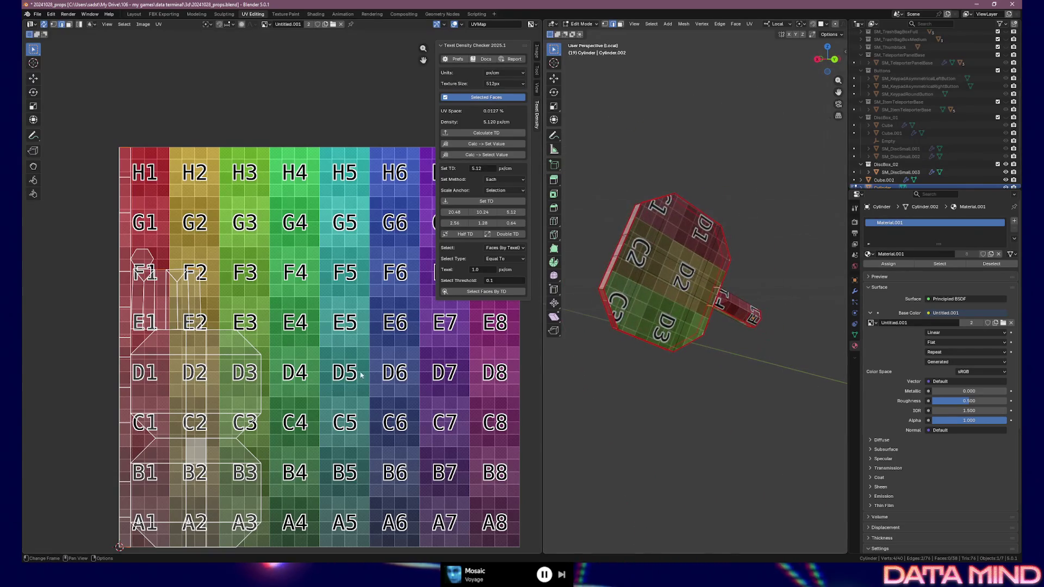
{"action": "left_click", "coordinate": [230, 395]}
{"action": "key", "text": "ctrl+l"}
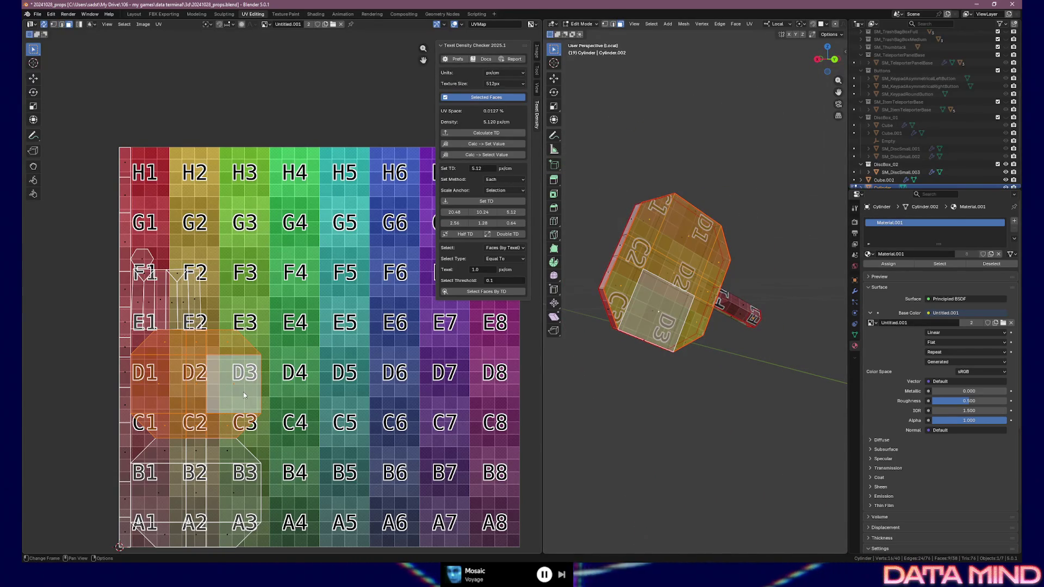
{"action": "type", "text": "r180"}
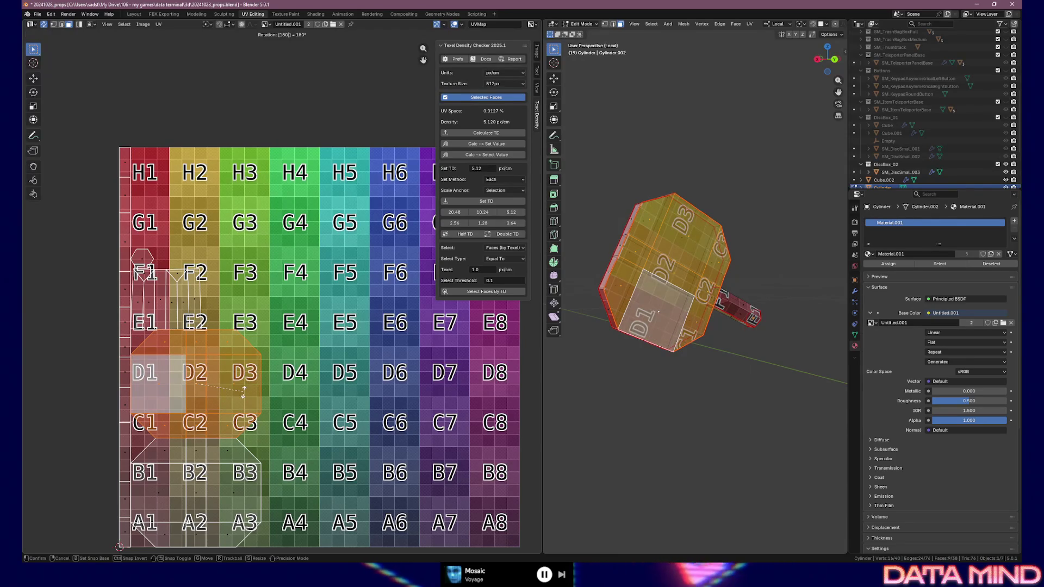
{"action": "key", "text": "Return"}
{"action": "key", "text": "alt+a"}
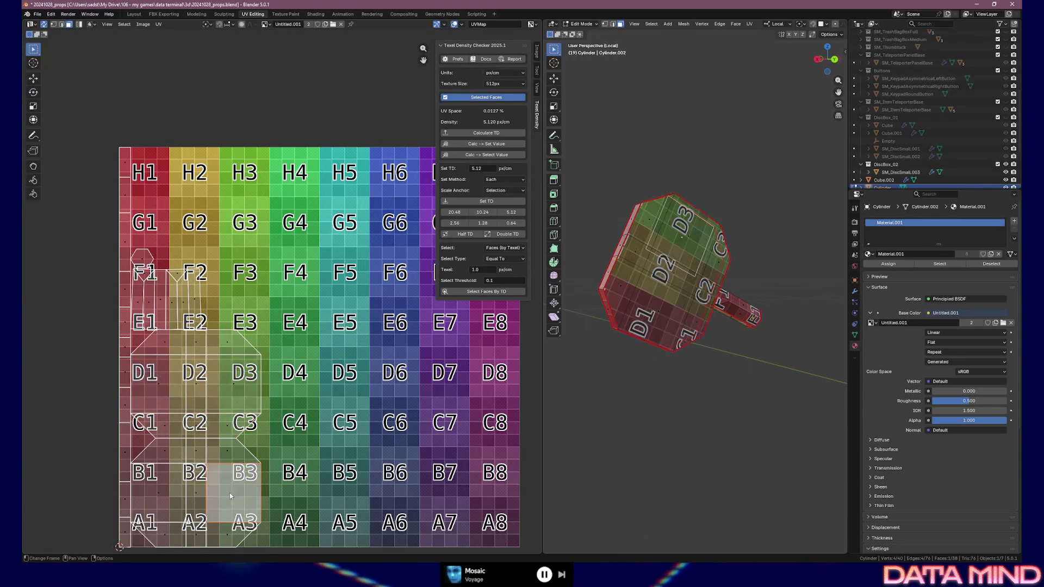
{"action": "left_click", "coordinate": [230, 495]}
{"action": "type", "text": "lr"}
{"action": "type", "text": "180"}
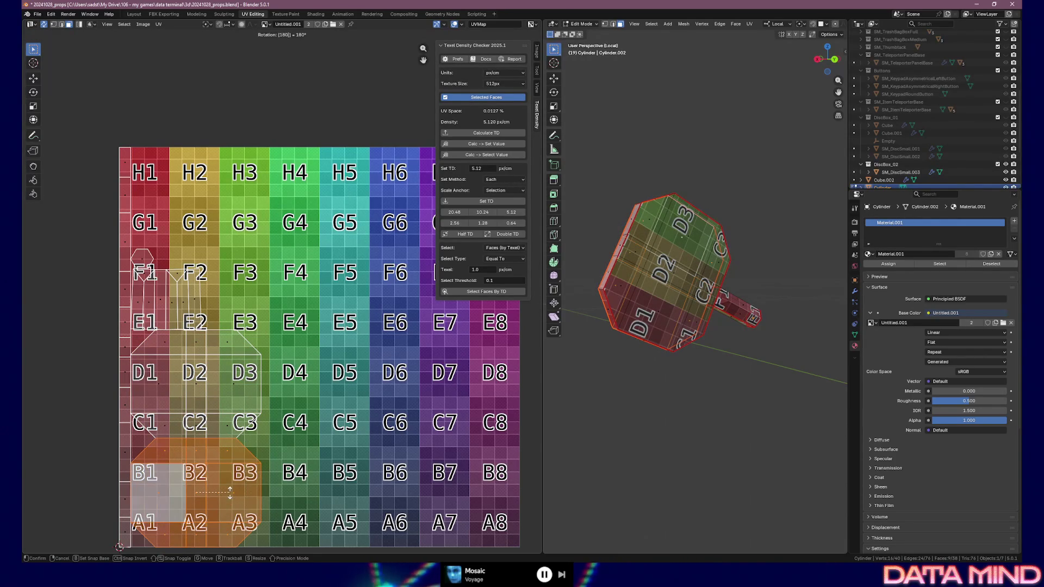
{"action": "key", "text": "Return"}
Step: Frame the full UV layout and box-select every paddle island ready to shift along X
{"action": "mouse_move", "coordinate": [677, 343]}
{"action": "middle_mouse_down"}
{"action": "mouse_move", "coordinate": [757, 326]}
{"action": "mouse_move", "coordinate": [740, 345]}
{"action": "middle_mouse_up"}
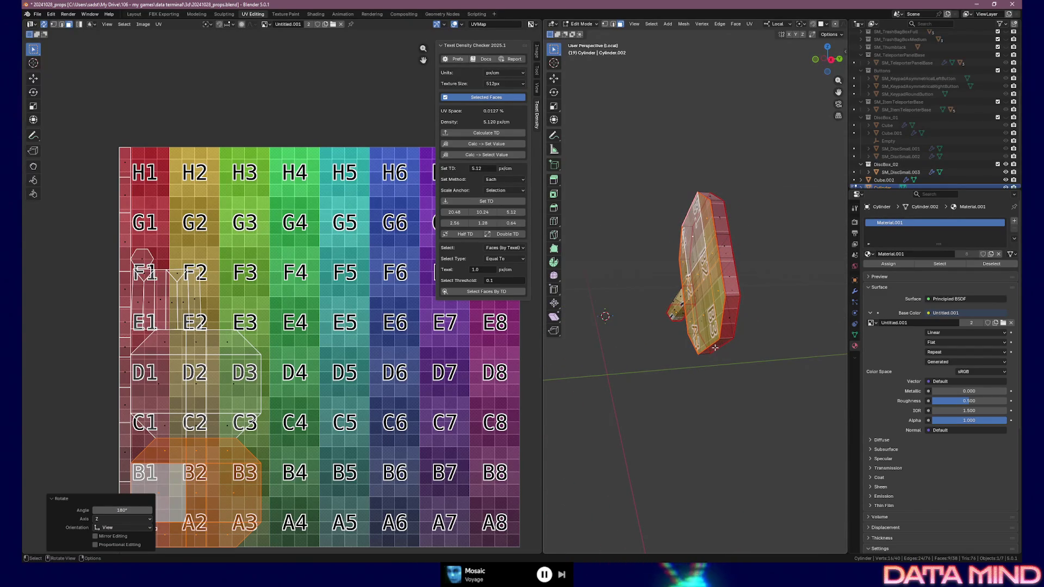
{"action": "middle_click_drag", "start_coordinate": [725, 331], "coordinate": [669, 343]}
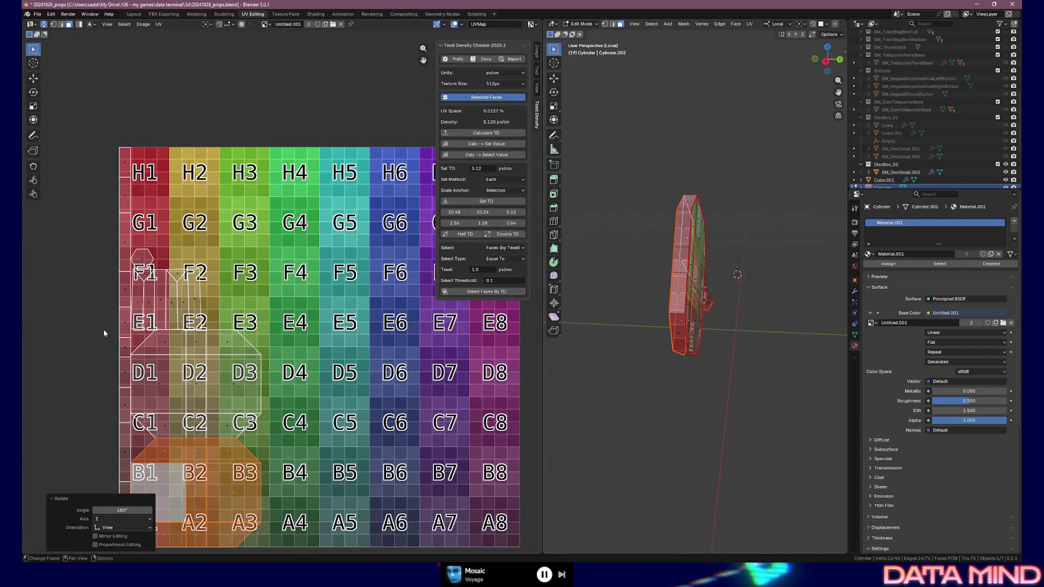
{"action": "left_click", "coordinate": [124, 327]}
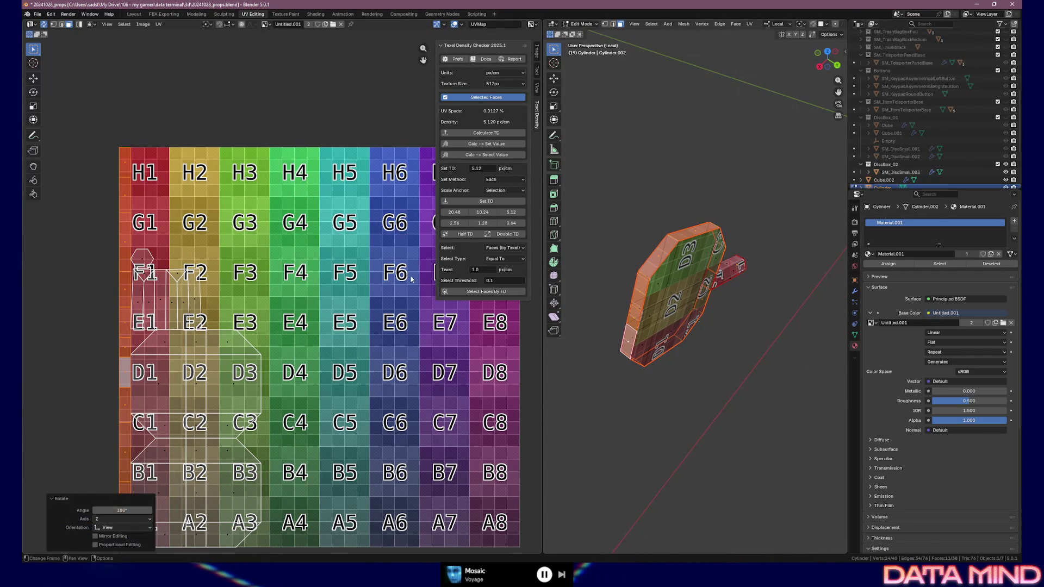
{"action": "middle_click_drag", "start_coordinate": [142, 258], "coordinate": [190, 203]}
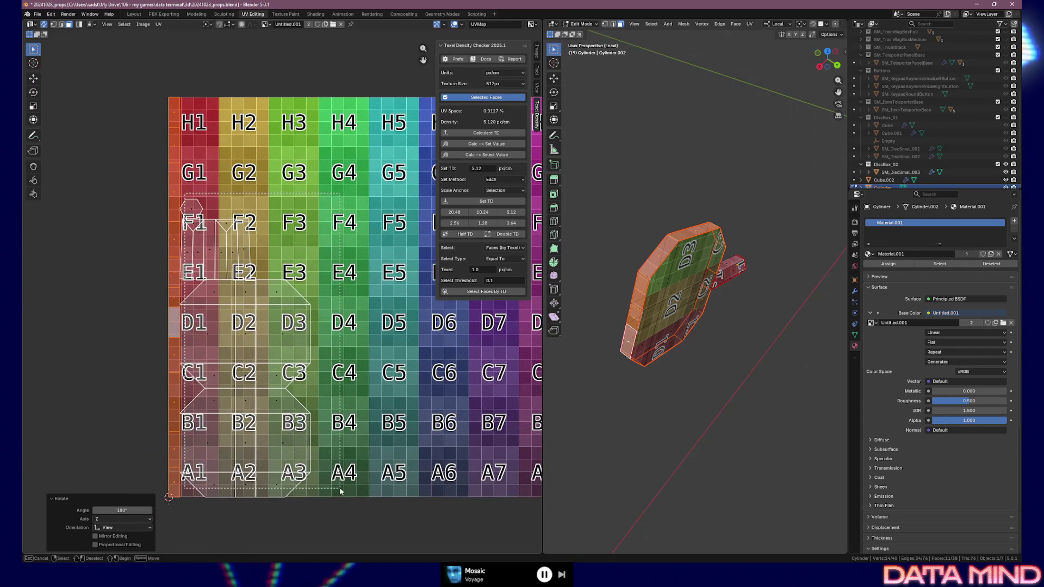
{"action": "left_click_drag", "start_coordinate": [341, 489], "coordinate": [341, 491]}
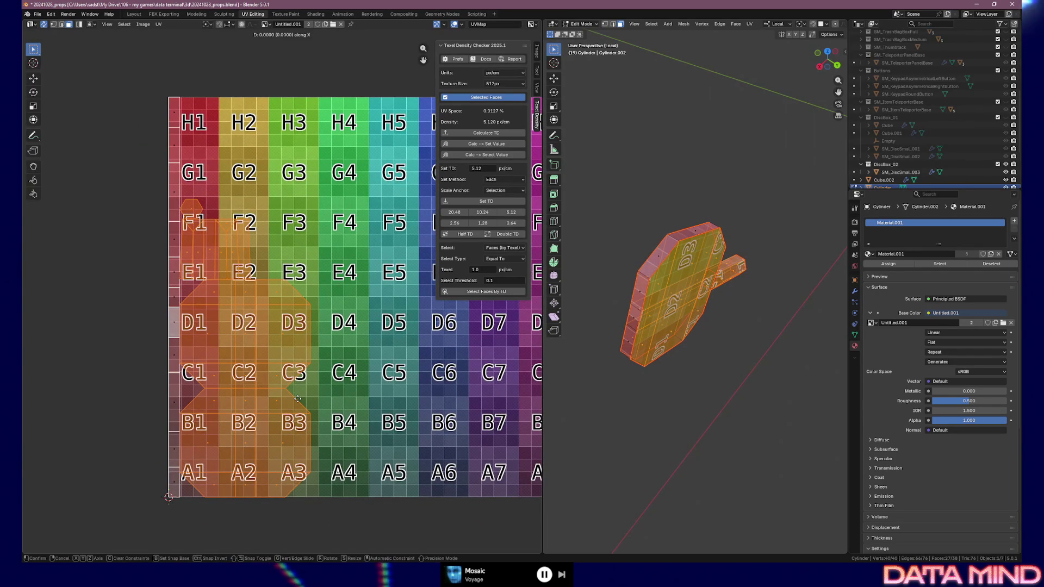
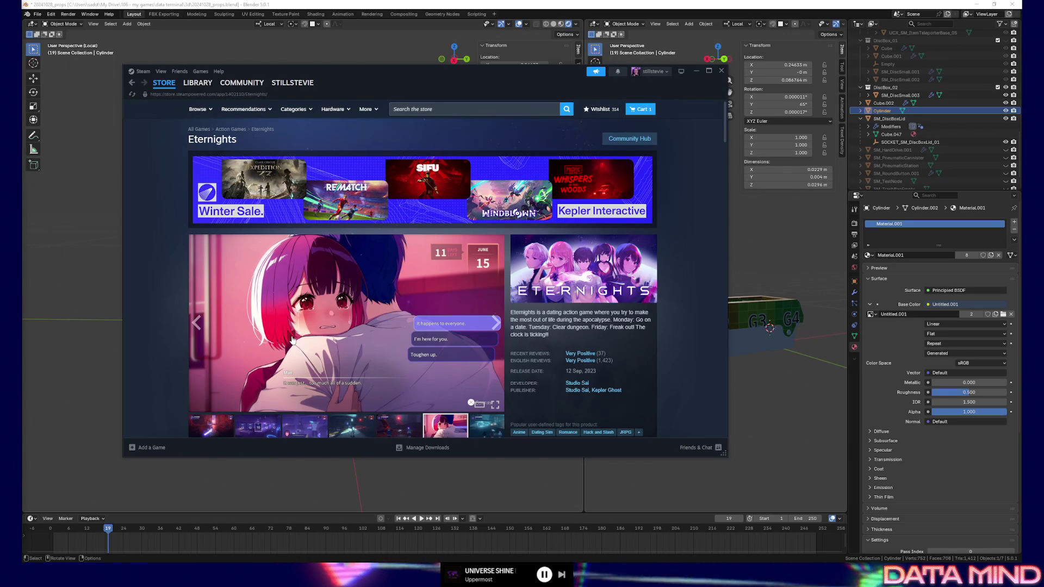
{"action": "scroll", "coordinate": [433, 224], "scroll_direction": "down", "scroll_amount": 1}
{"action": "scroll", "coordinate": [437, 261], "scroll_direction": "down", "scroll_amount": 1}
{"action": "scroll", "coordinate": [441, 299], "scroll_direction": "down", "scroll_amount": 1}
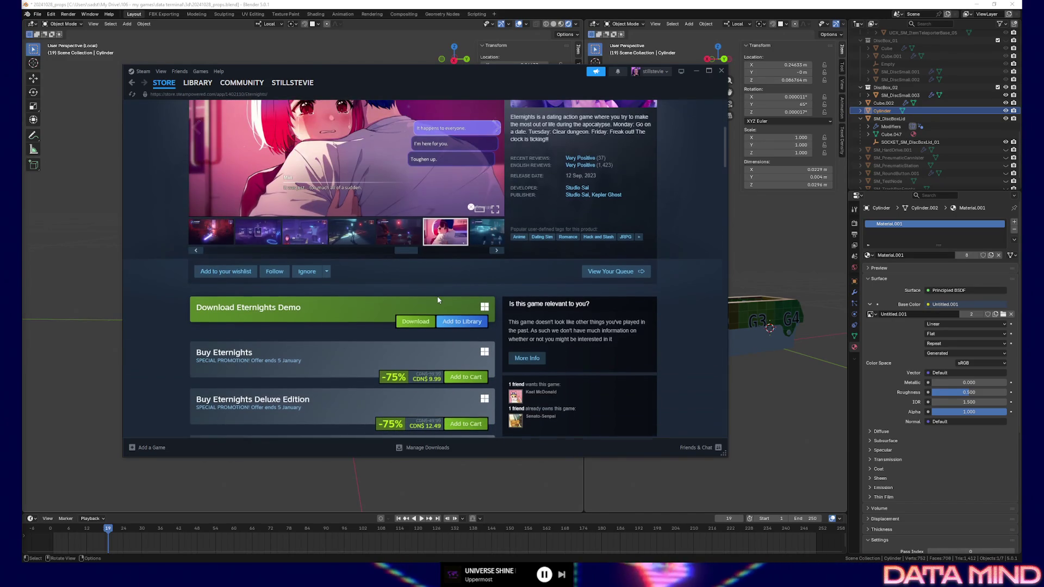
{"action": "scroll", "coordinate": [438, 300], "scroll_direction": "down", "scroll_amount": 3}
{"action": "scroll", "coordinate": [166, 352], "scroll_direction": "down", "scroll_amount": 1}
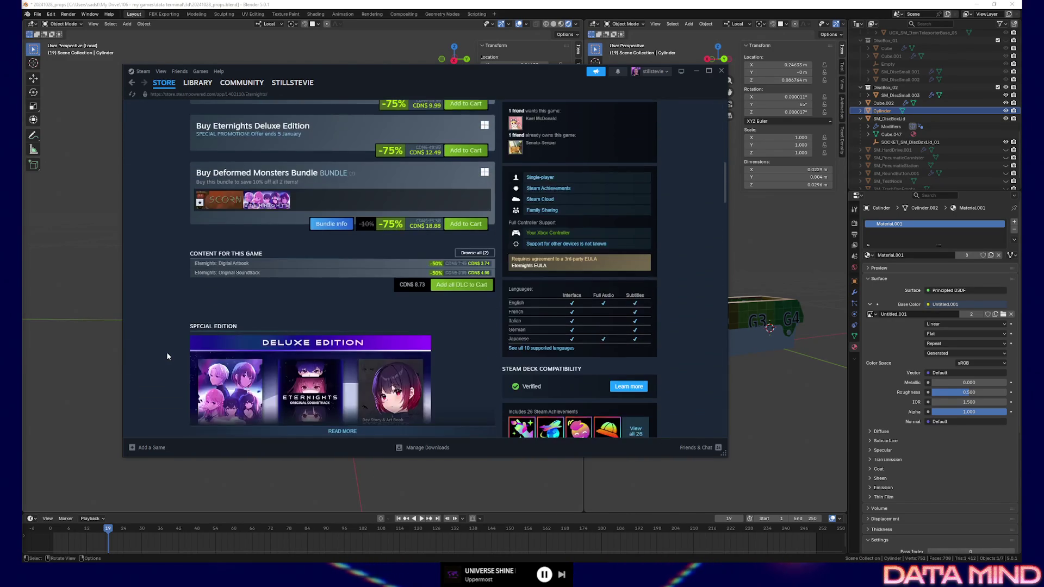
{"action": "scroll", "coordinate": [166, 351], "scroll_direction": "down", "scroll_amount": 1}
{"action": "scroll", "coordinate": [166, 352], "scroll_direction": "down", "scroll_amount": 1}
{"action": "scroll", "coordinate": [167, 352], "scroll_direction": "down", "scroll_amount": 2}
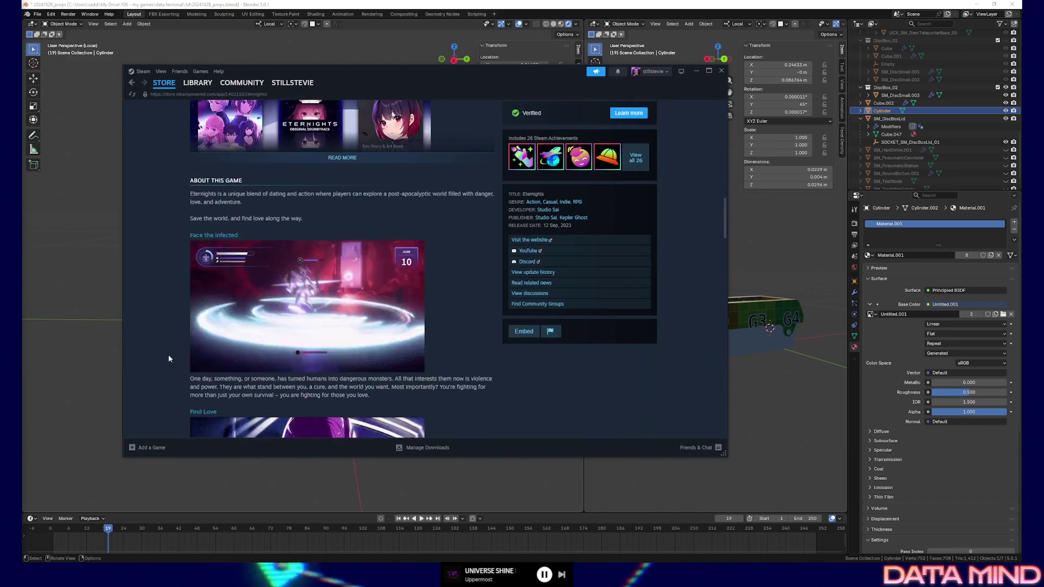
{"action": "scroll", "coordinate": [167, 360], "scroll_direction": "down", "scroll_amount": 2}
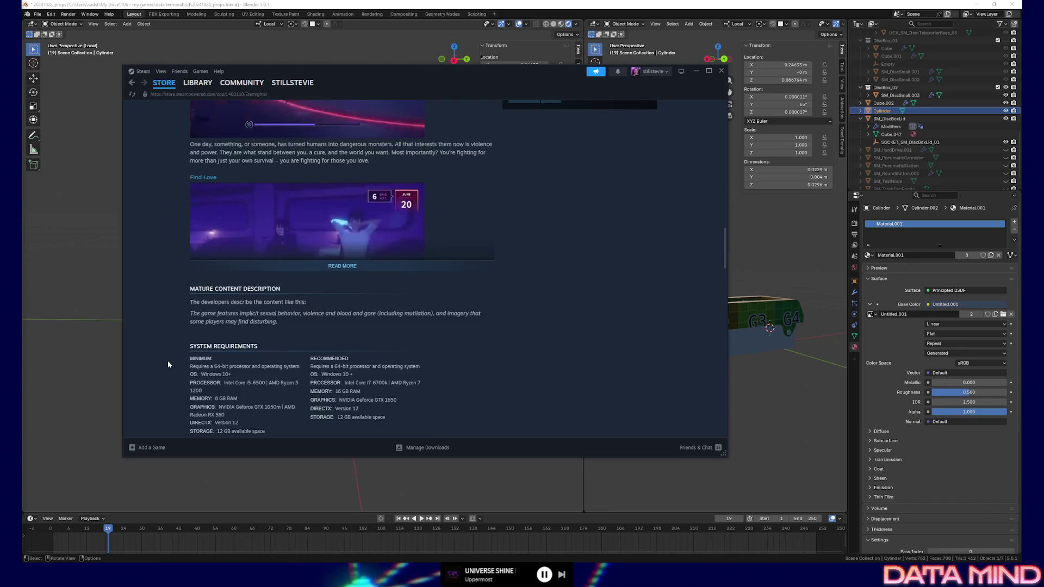
{"action": "scroll", "coordinate": [167, 361], "scroll_direction": "up", "scroll_amount": 3}
{"action": "scroll", "coordinate": [167, 361], "scroll_direction": "up", "scroll_amount": 3}
{"action": "scroll", "coordinate": [167, 360], "scroll_direction": "up", "scroll_amount": 3}
{"action": "scroll", "coordinate": [167, 360], "scroll_direction": "up", "scroll_amount": 3}
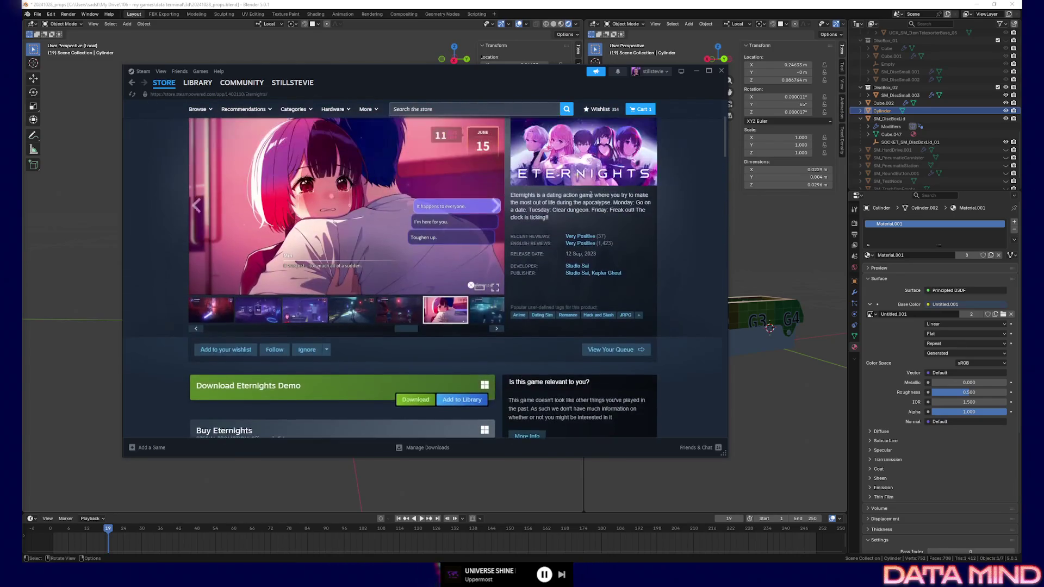
{"action": "scroll", "coordinate": [167, 360], "scroll_direction": "up", "scroll_amount": 2}
Step: Return to Blender from Steam, face the box front and bring up the transform orientation choices
{"action": "left_click", "coordinate": [700, 69]}
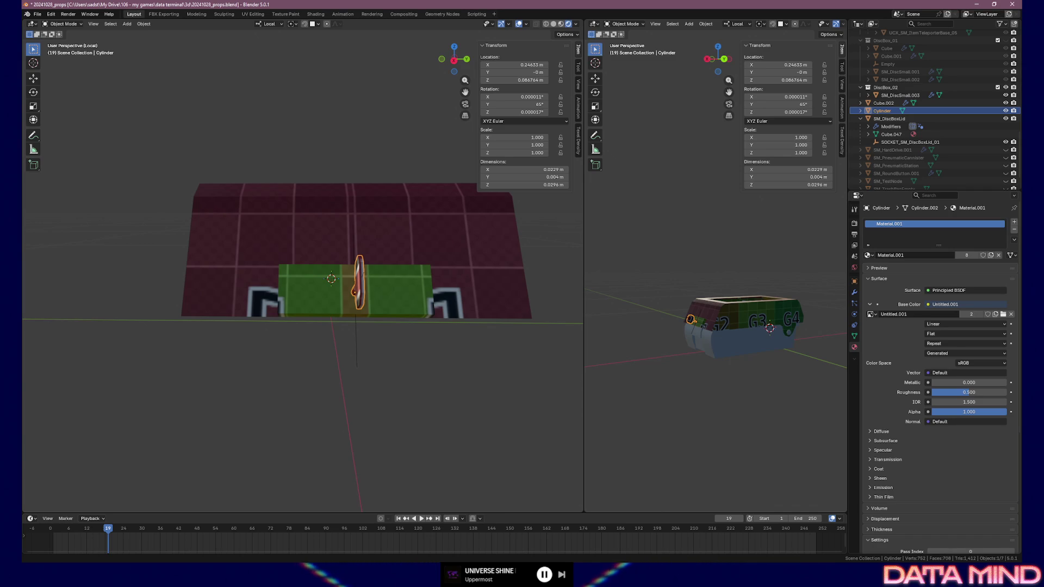
{"action": "mouse_move", "coordinate": [367, 290]}
{"action": "middle_mouse_down"}
{"action": "mouse_move", "coordinate": [336, 291]}
{"action": "mouse_move", "coordinate": [435, 267]}
{"action": "middle_mouse_up"}
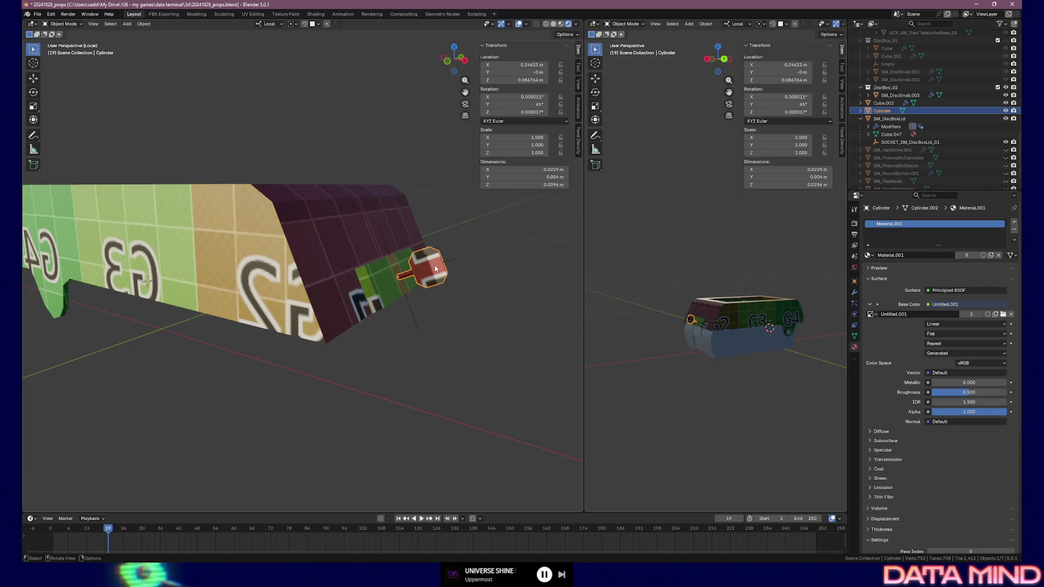
{"action": "middle_click_drag", "start_coordinate": [435, 268], "coordinate": [375, 267]}
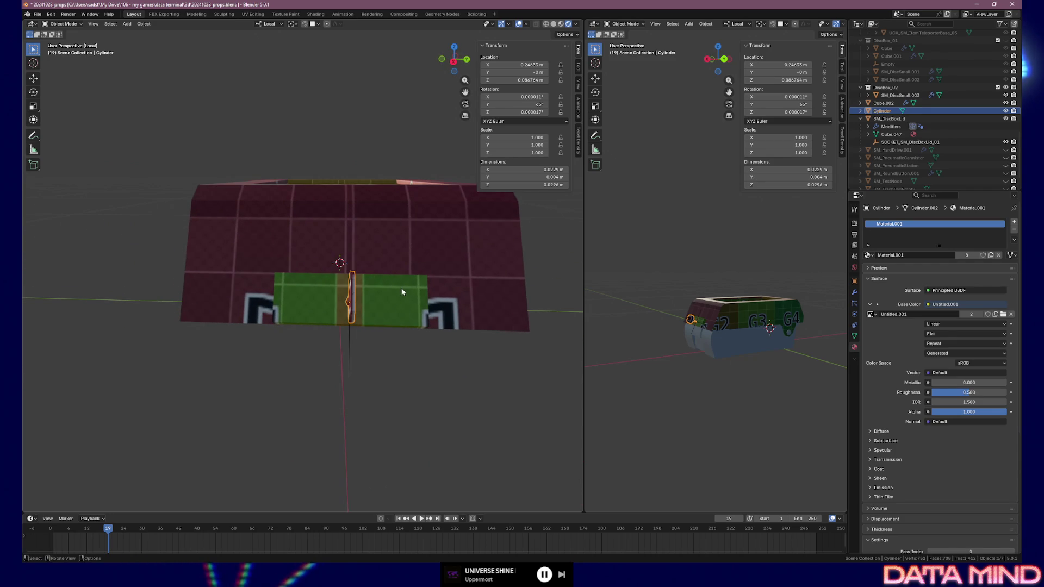
{"action": "left_click", "coordinate": [273, 23]}
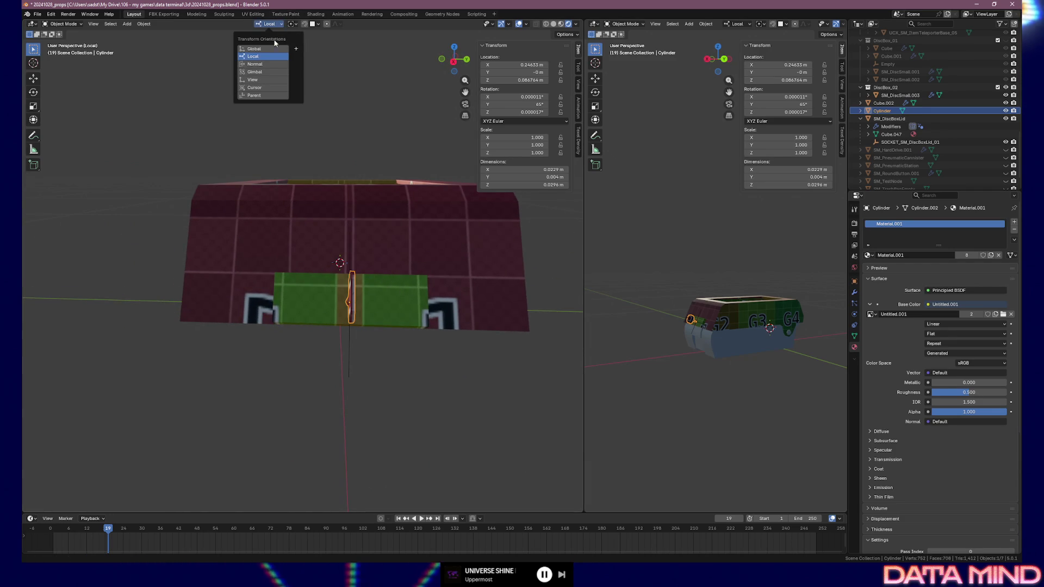
Step: Set orientation to Global and rotate the small cylinder piece 45° about its local Z axis
{"action": "left_click", "coordinate": [270, 48]}
{"action": "middle_click_drag", "start_coordinate": [418, 221], "coordinate": [385, 226]}
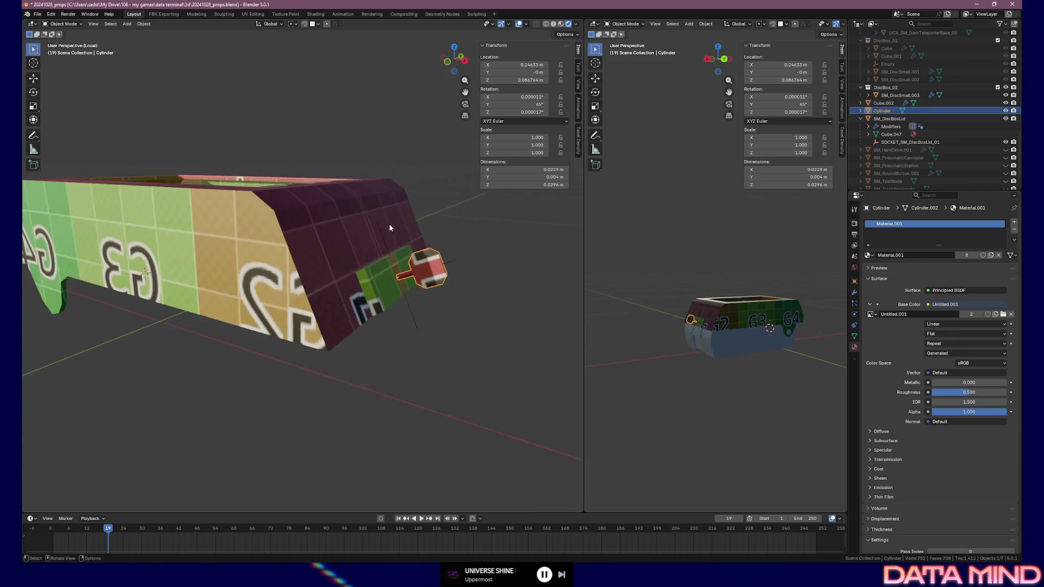
{"action": "key", "text": "r"}
{"action": "key", "text": "x"}
{"action": "key", "text": "z"}
{"action": "key", "text": "z"}
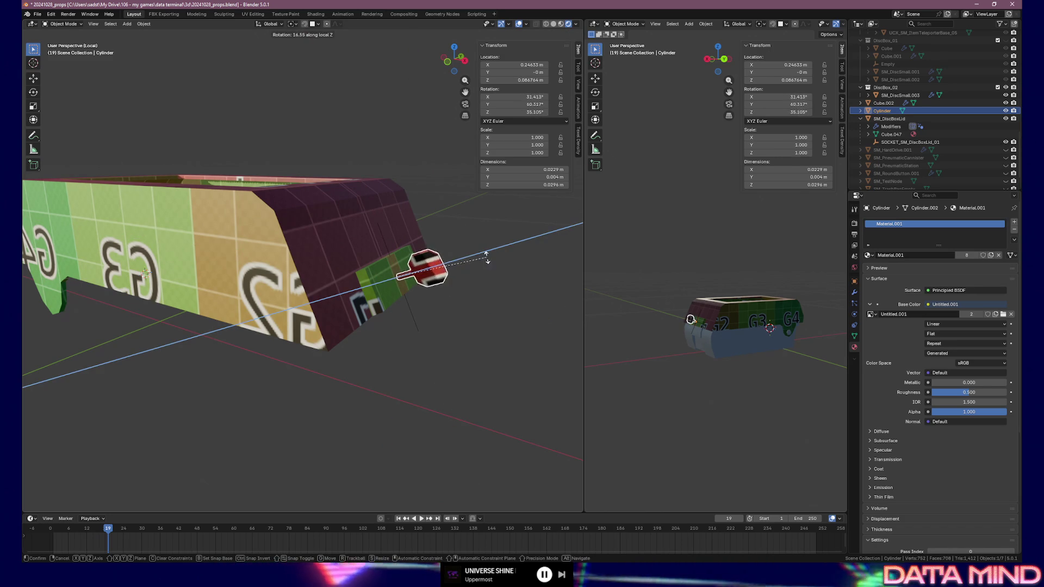
{"action": "type", "text": "45"}
{"action": "key", "text": "Return"}
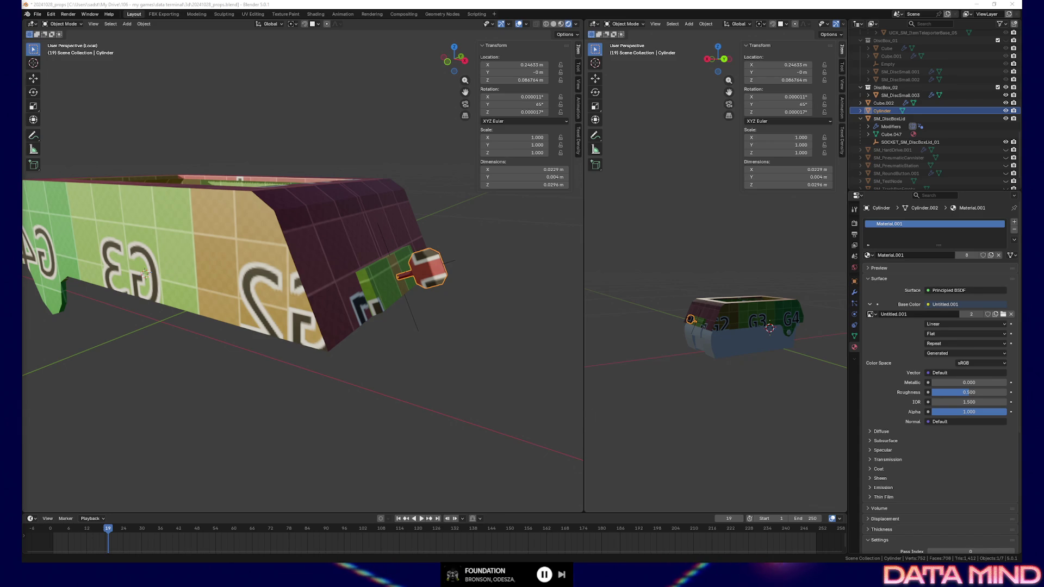
Step: Swing the view round to face the textured box lid's front
{"action": "mouse_move", "coordinate": [426, 214]}
{"action": "middle_mouse_down"}
{"action": "mouse_move", "coordinate": [362, 207]}
{"action": "mouse_move", "coordinate": [309, 236]}
{"action": "middle_mouse_up"}
{"action": "scroll", "coordinate": [362, 211], "scroll_direction": "up", "scroll_amount": 5}
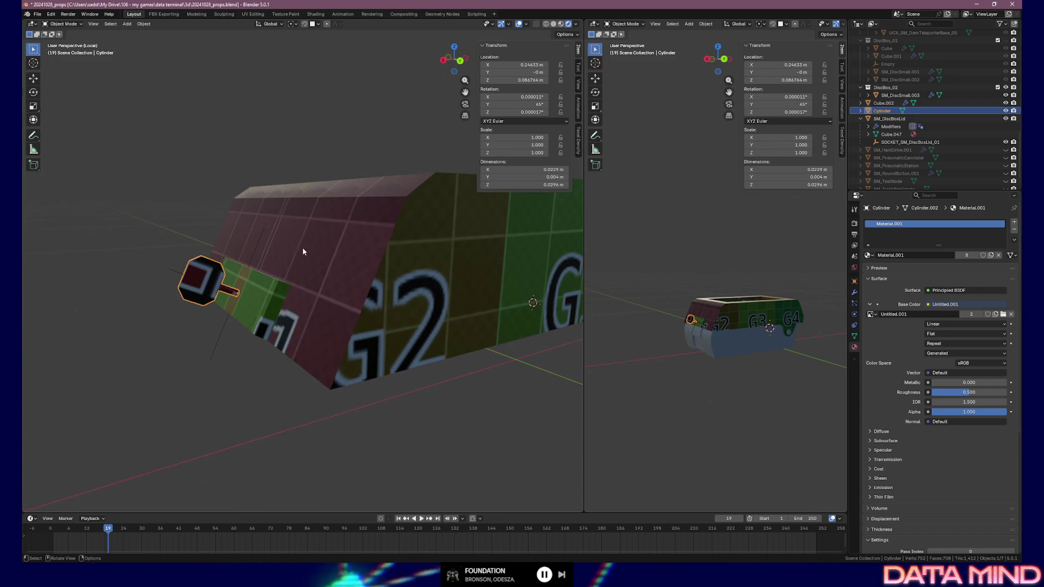
Step: Select SM_DiscBoxLid and inspect its sides, open top and front ledge, then move to the Unreal level
{"action": "left_click", "coordinate": [220, 332]}
{"action": "left_click", "coordinate": [343, 285]}
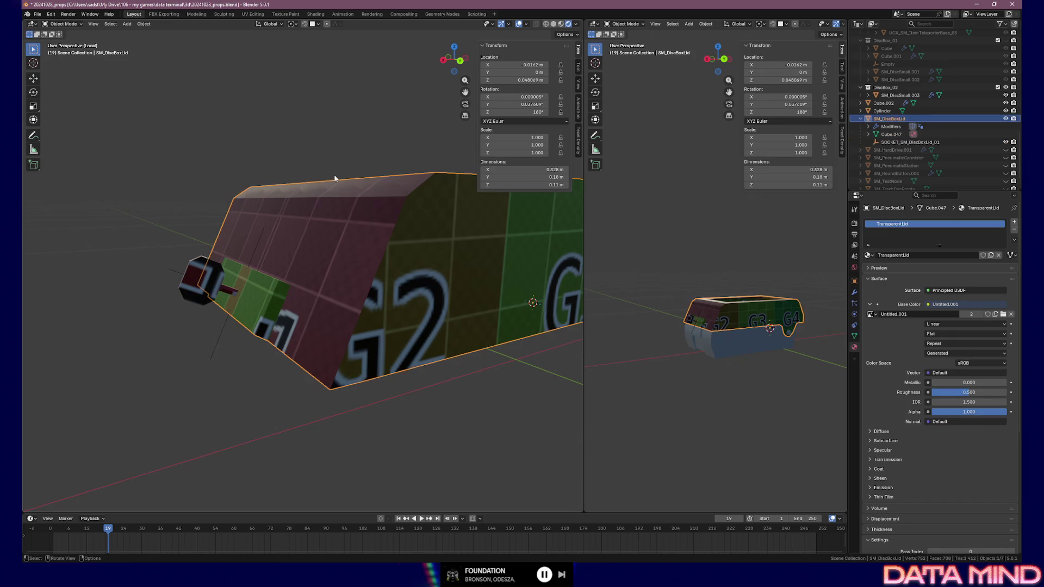
{"action": "middle_click_drag", "start_coordinate": [374, 309], "coordinate": [358, 267]}
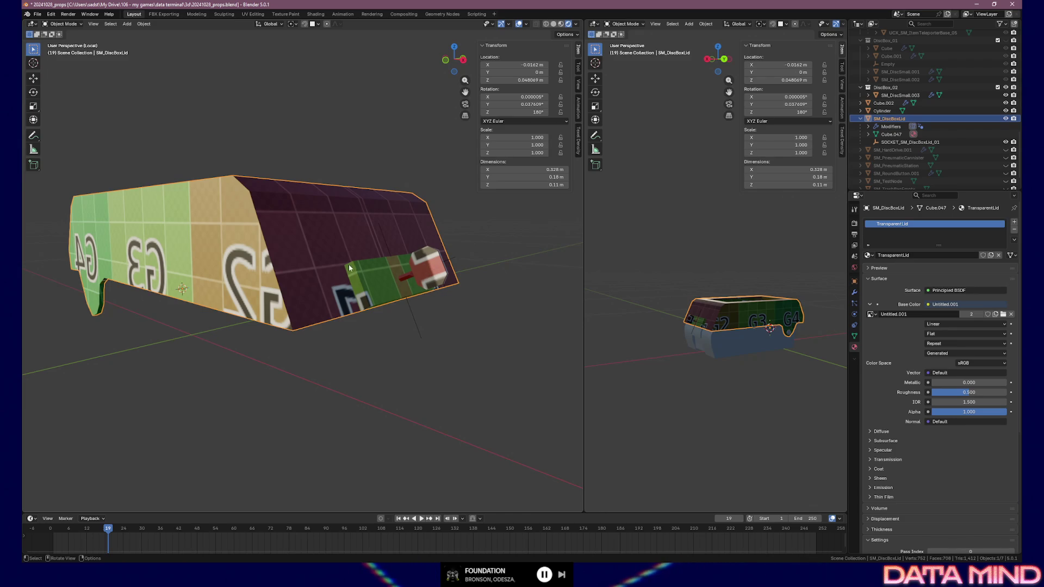
{"action": "middle_click_drag", "start_coordinate": [352, 270], "coordinate": [386, 275]}
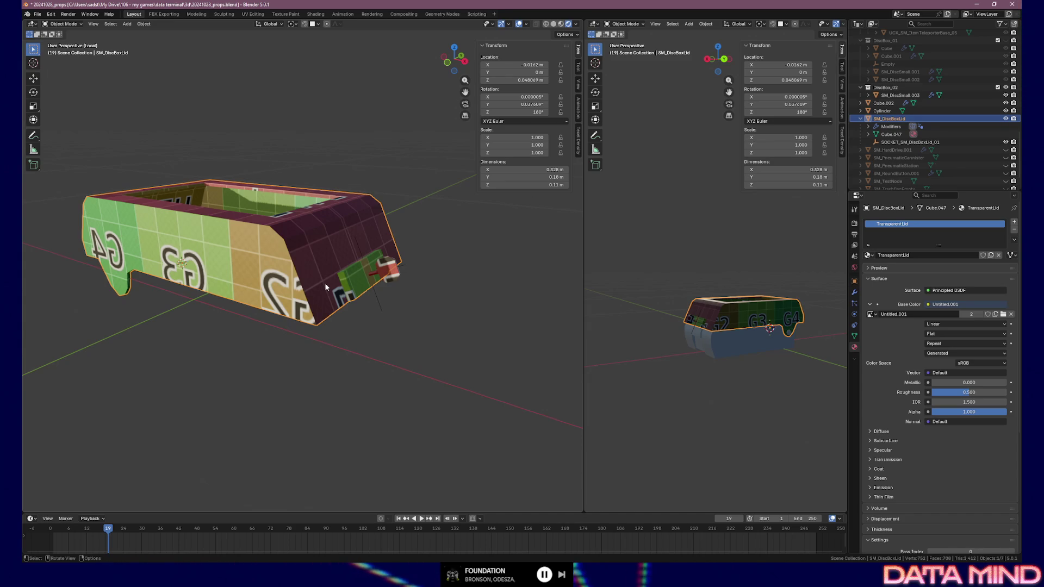
{"action": "mouse_move", "coordinate": [325, 283]}
{"action": "middle_mouse_down"}
{"action": "mouse_move", "coordinate": [336, 282]}
{"action": "mouse_move", "coordinate": [303, 282]}
{"action": "mouse_move", "coordinate": [325, 283]}
{"action": "middle_mouse_up"}
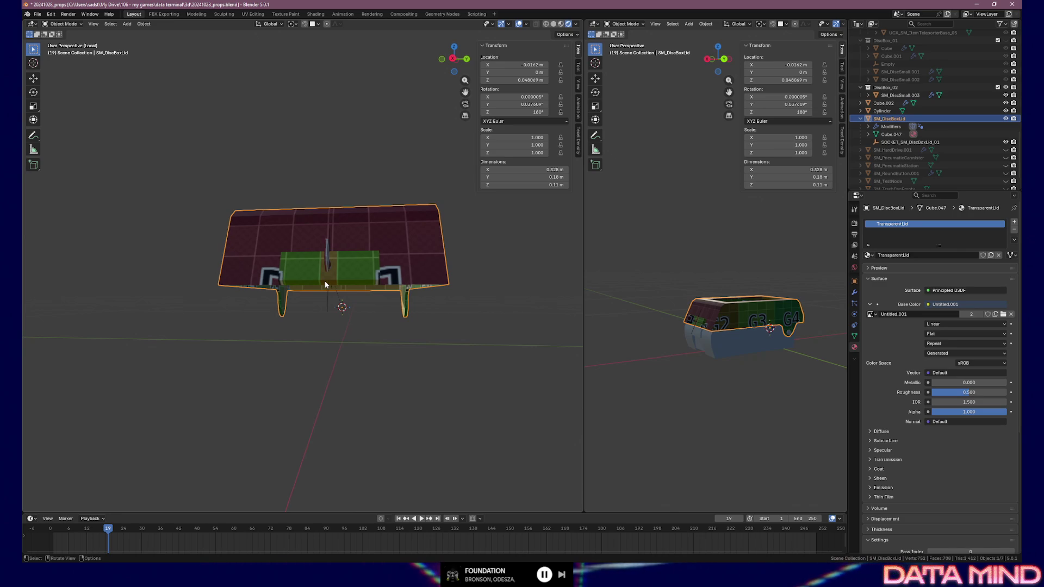
{"action": "middle_click_drag", "start_coordinate": [296, 261], "coordinate": [348, 246]}
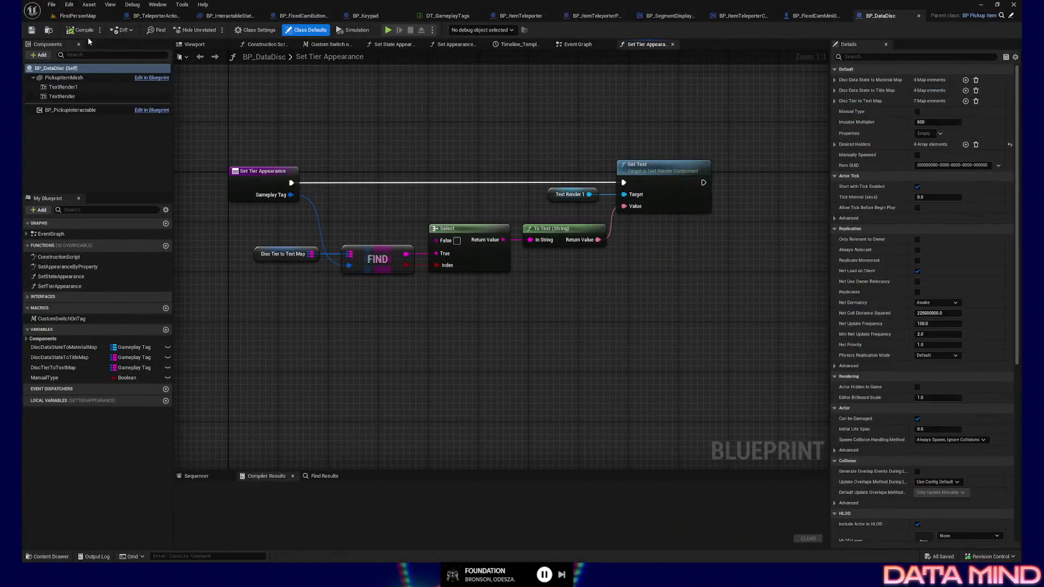
{"action": "left_click", "coordinate": [89, 17]}
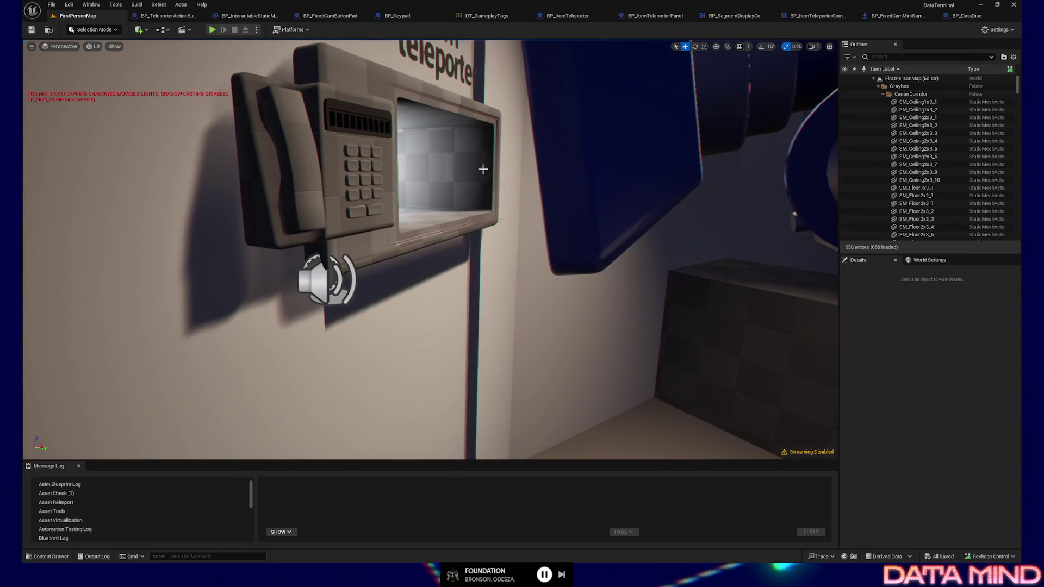
Step: Select the item teleporter panel in the level and open its BP_ItemTeleporterPanel Blueprint
{"action": "left_click", "coordinate": [482, 168]}
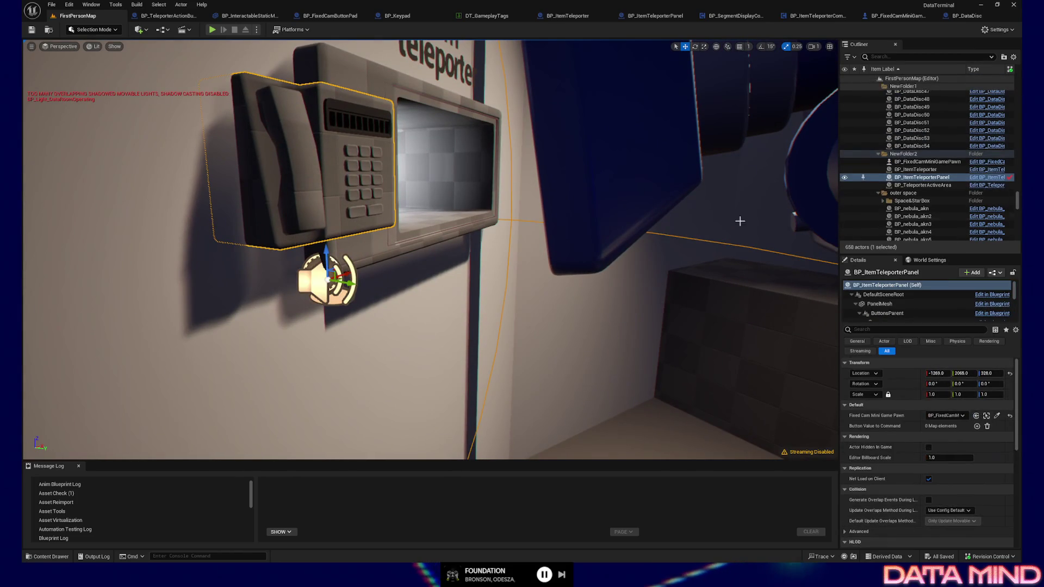
{"action": "left_click", "coordinate": [988, 179]}
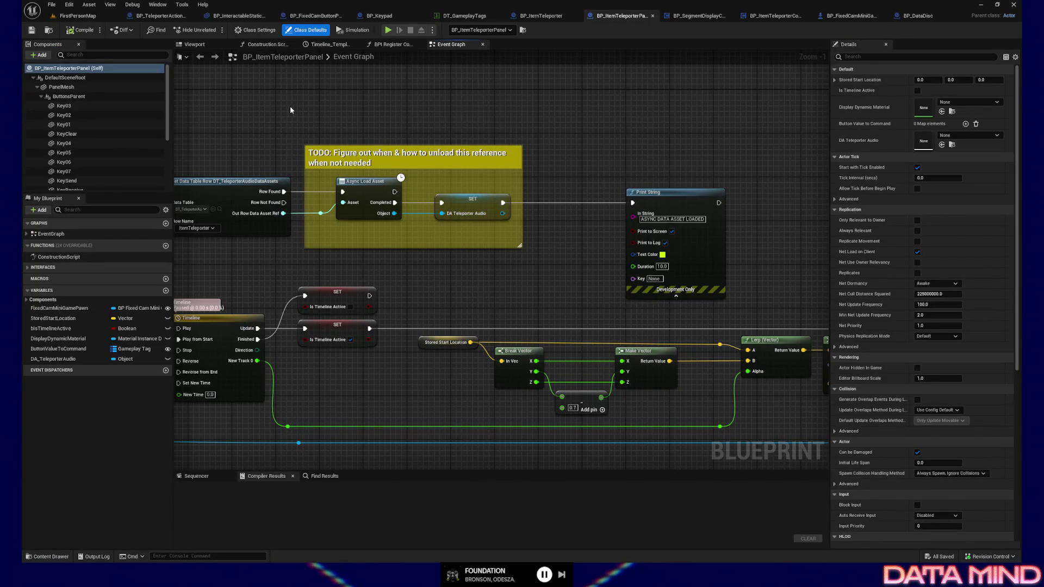
{"action": "right_click_drag", "start_coordinate": [254, 281], "coordinate": [409, 256]}
{"action": "left_click", "coordinate": [367, 326]}
{"action": "right_click_drag", "start_coordinate": [322, 241], "coordinate": [408, 203]}
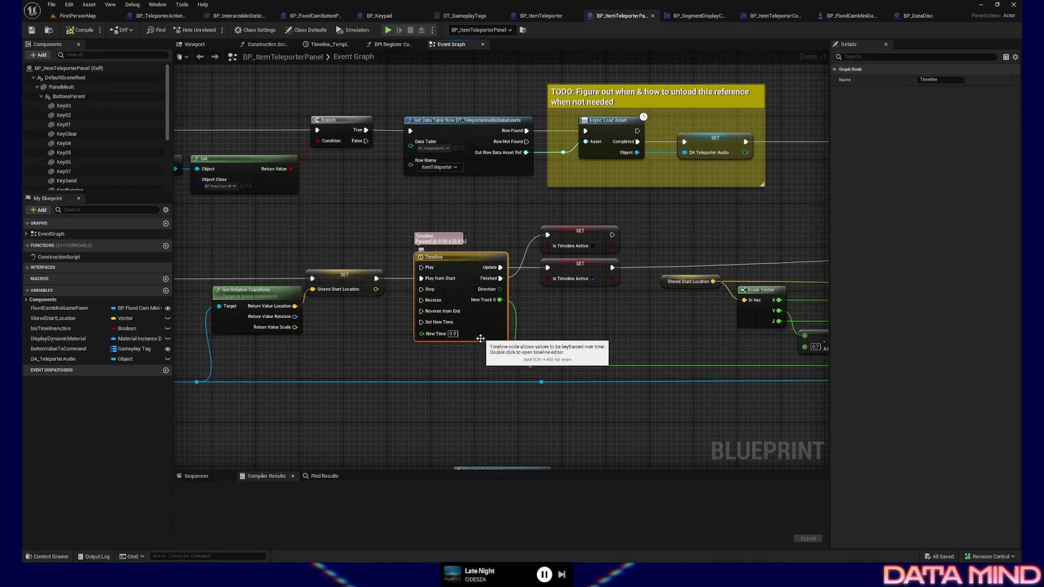
{"action": "mouse_move", "coordinate": [422, 339]}
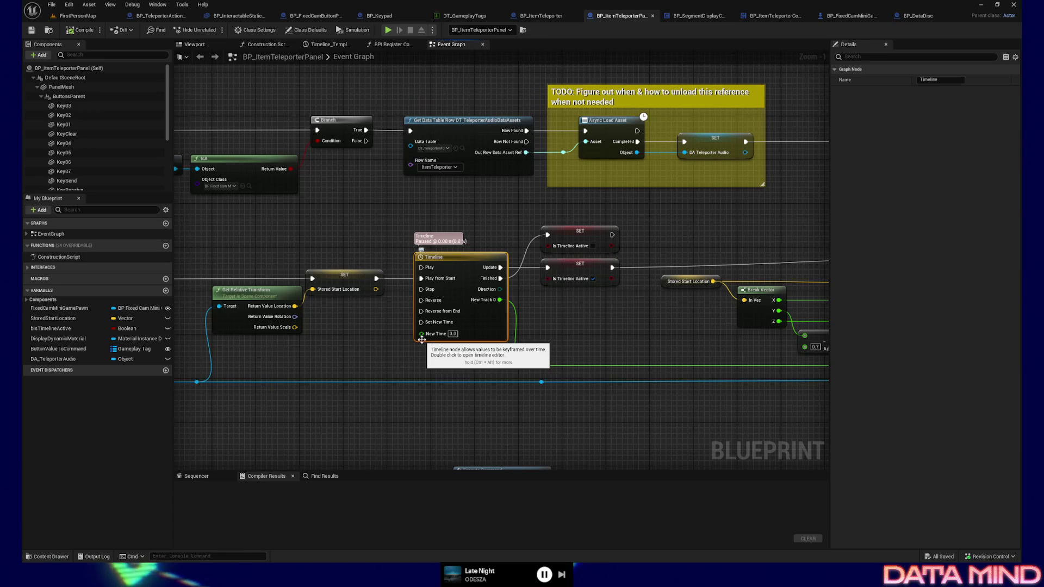
Step: Pan over the graph's Timeline and Trigger Button Event logic, then return to the box lid in Blender
{"action": "left_click", "coordinate": [392, 338]}
{"action": "right_click_drag", "start_coordinate": [359, 336], "coordinate": [426, 327]}
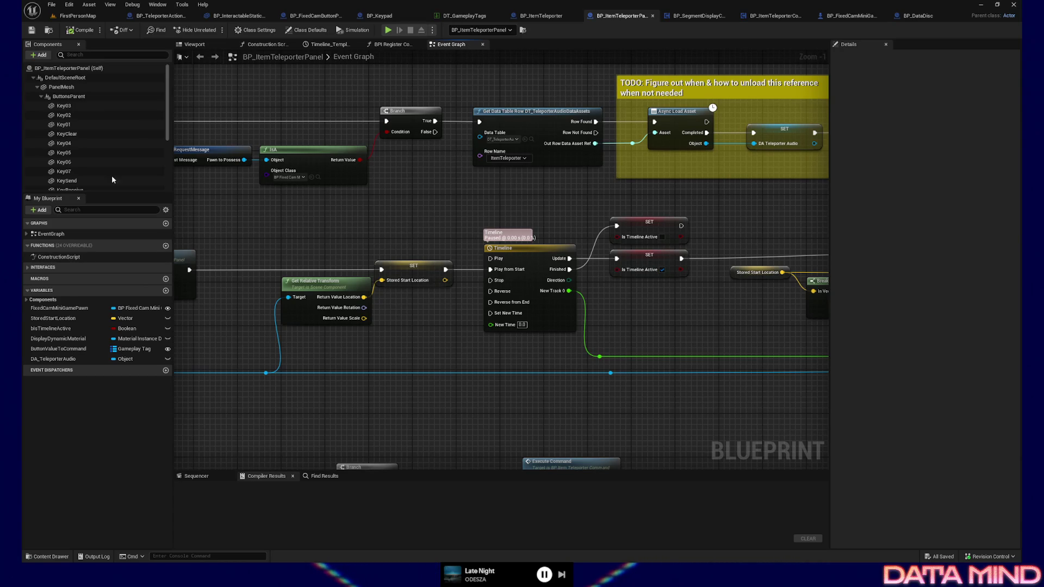
{"action": "right_click_drag", "start_coordinate": [222, 451], "coordinate": [313, 452]}
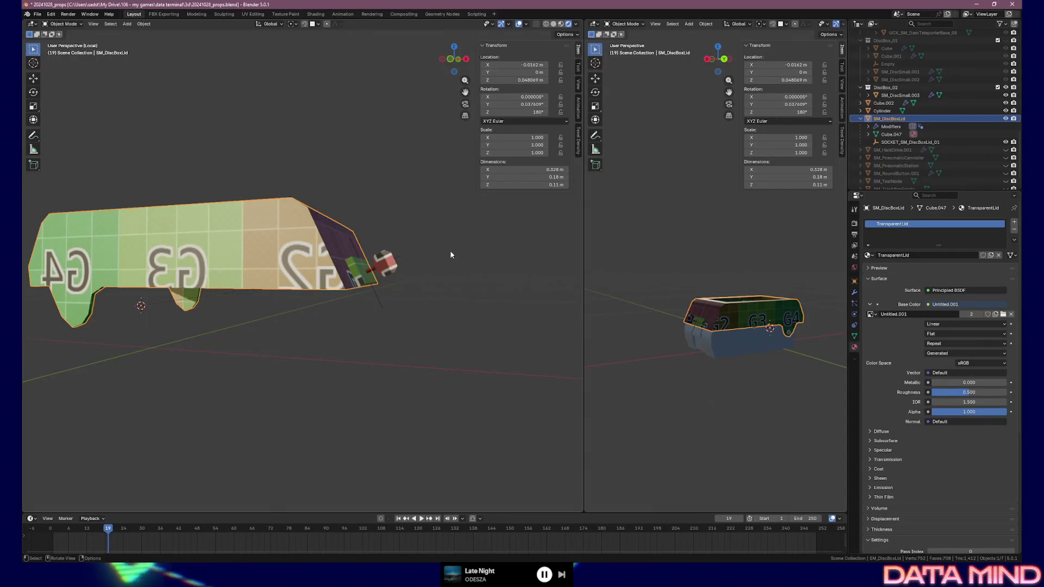
{"action": "middle_click_drag", "start_coordinate": [450, 251], "coordinate": [297, 321]}
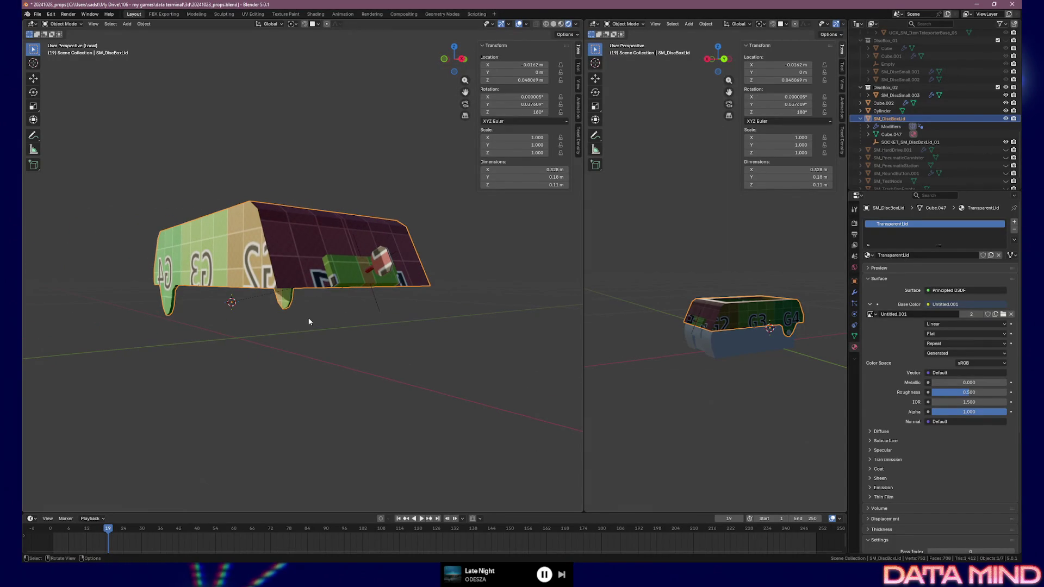
Step: Leave local view, select the box body Cube.002 and isolate it on its own
{"action": "key", "text": "KP_Divide"}
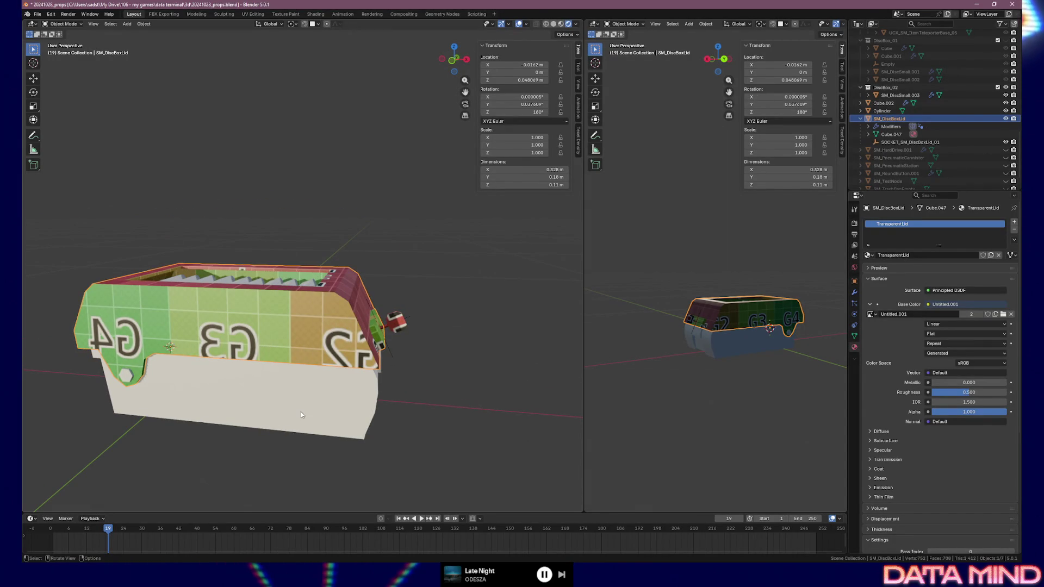
{"action": "left_click", "coordinate": [345, 393]}
{"action": "mouse_move", "coordinate": [345, 393]}
{"action": "middle_mouse_down"}
{"action": "mouse_move", "coordinate": [287, 278]}
{"action": "mouse_move", "coordinate": [313, 271]}
{"action": "mouse_move", "coordinate": [293, 266]}
{"action": "middle_mouse_up"}
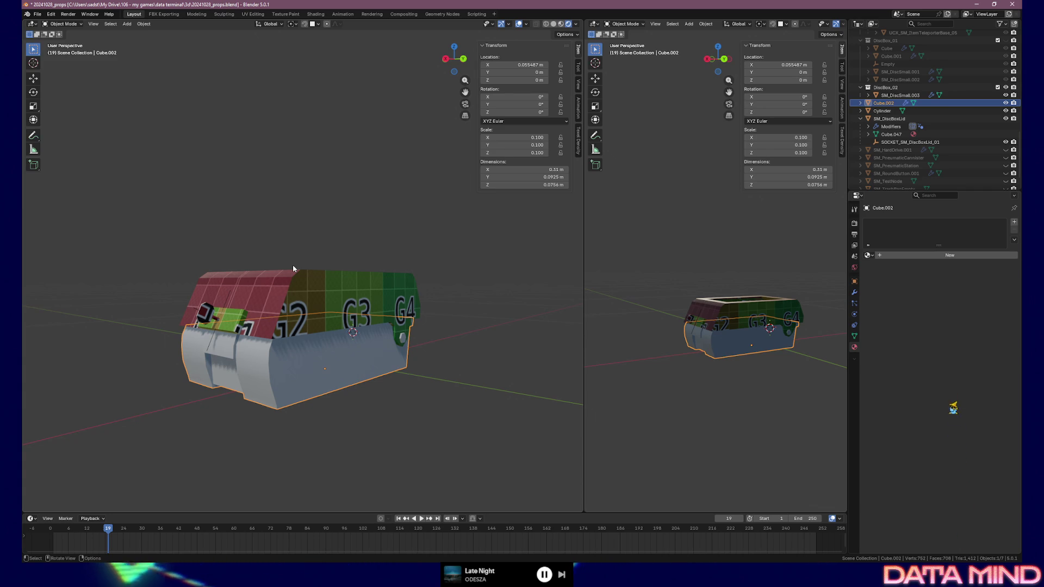
{"action": "mouse_move", "coordinate": [191, 290]}
{"action": "middle_mouse_down"}
{"action": "mouse_move", "coordinate": [243, 278]}
{"action": "mouse_move", "coordinate": [256, 355]}
{"action": "mouse_move", "coordinate": [296, 339]}
{"action": "middle_mouse_up"}
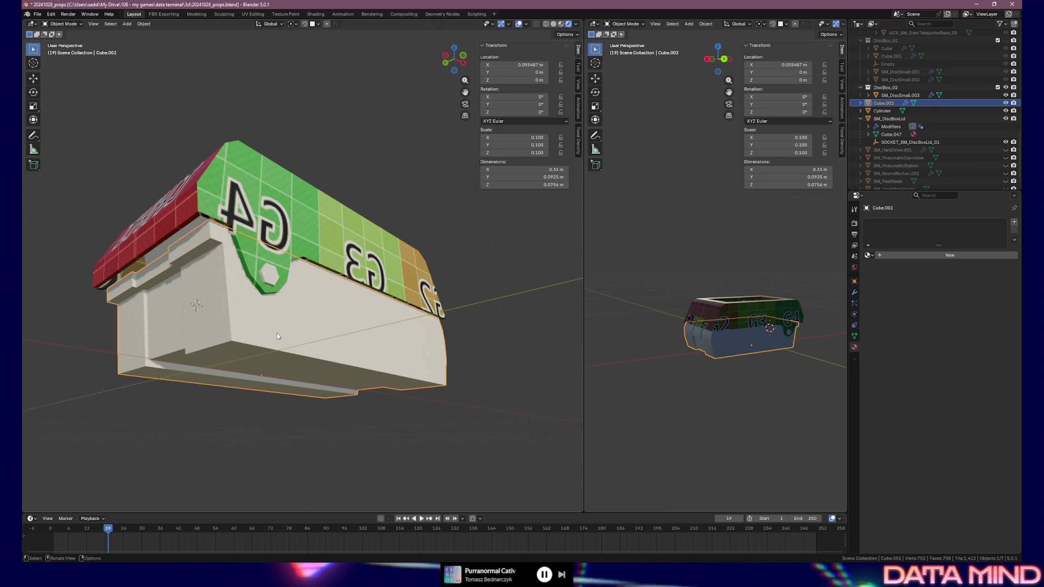
{"action": "mouse_move", "coordinate": [289, 356]}
{"action": "middle_mouse_down"}
{"action": "mouse_move", "coordinate": [265, 333]}
{"action": "mouse_move", "coordinate": [253, 365]}
{"action": "middle_mouse_up"}
{"action": "key", "text": "KP_Divide"}
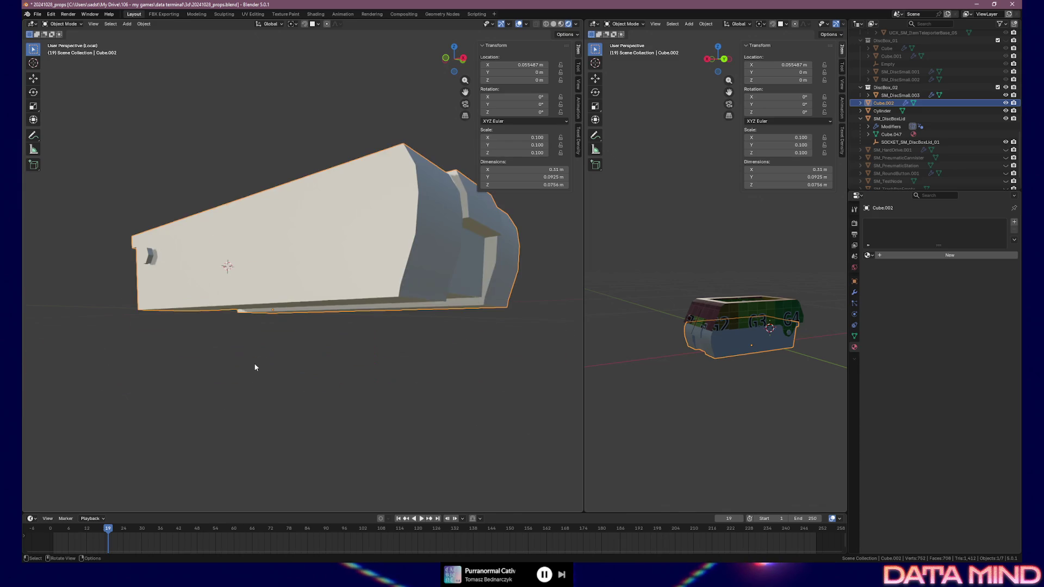
Step: Apply Cube.002's scale to 1.000 via Ctrl+A, then move to the UV Editing workspace
{"action": "middle_click_drag", "start_coordinate": [343, 226], "coordinate": [284, 256]}
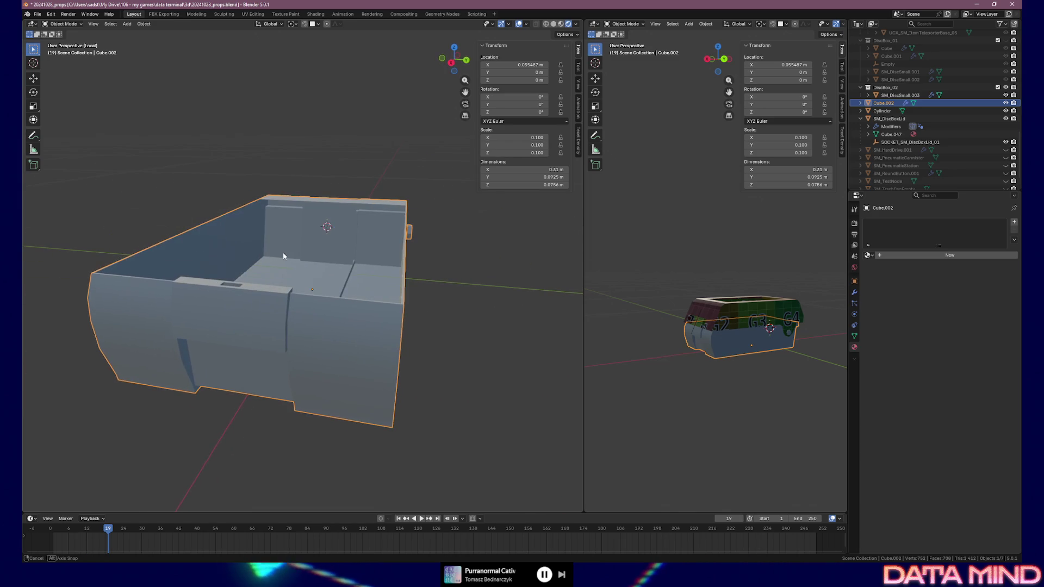
{"action": "key", "text": "Tab"}
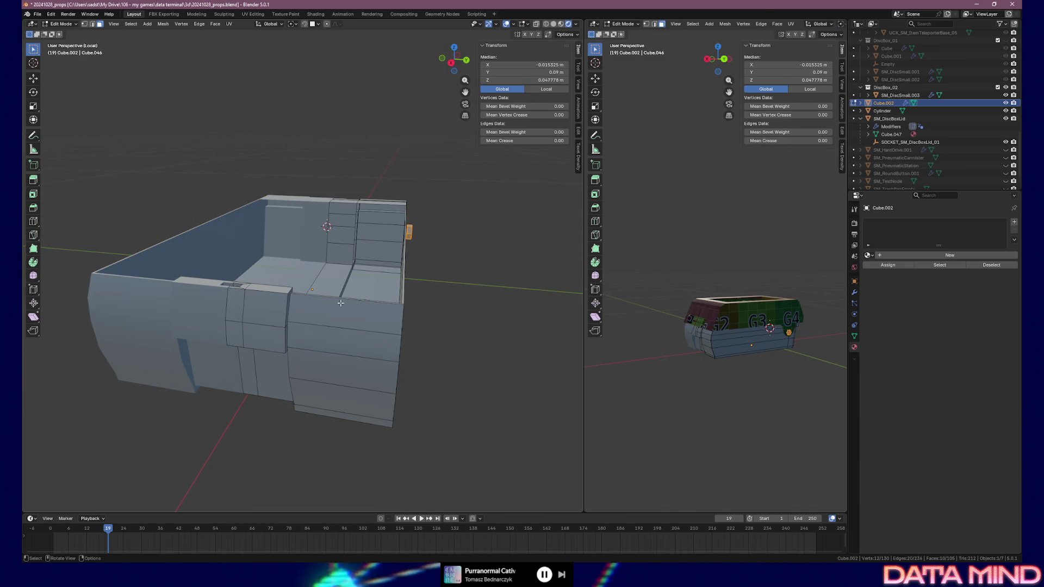
{"action": "key", "text": "Tab"}
{"action": "middle_click_drag", "start_coordinate": [366, 296], "coordinate": [222, 288]}
{"action": "key", "text": "Tab"}
{"action": "key", "text": "Tab"}
{"action": "key", "text": "Tab"}
{"action": "key", "text": "Tab"}
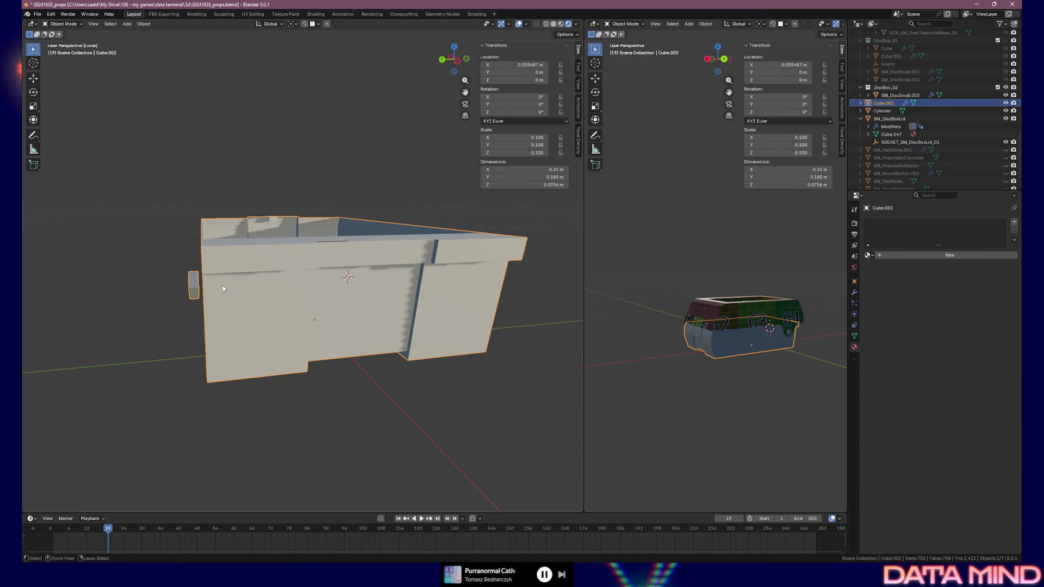
{"action": "key", "text": "ctrl+a"}
{"action": "left_click", "coordinate": [219, 287]}
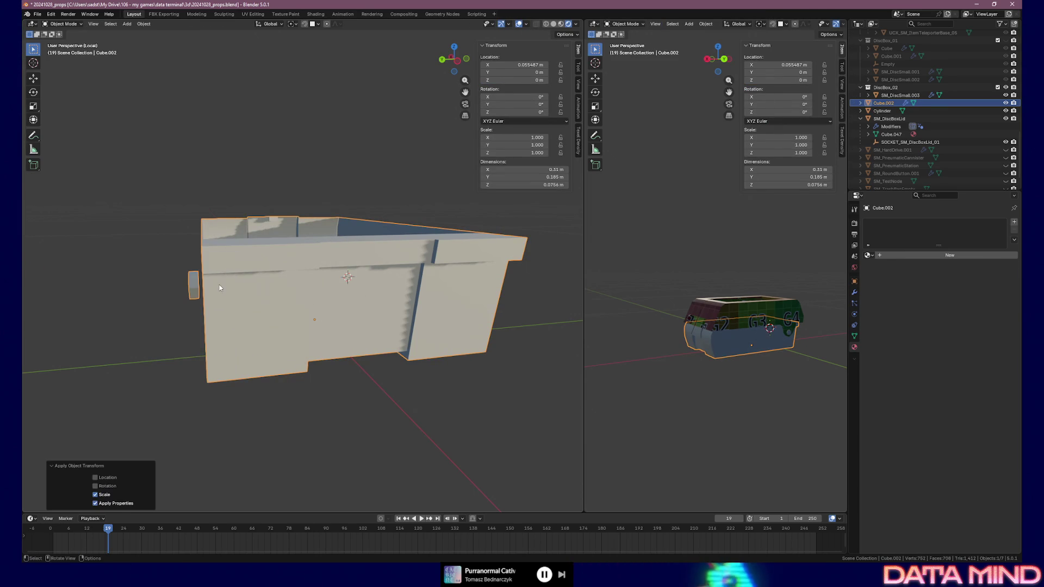
{"action": "left_click", "coordinate": [253, 13]}
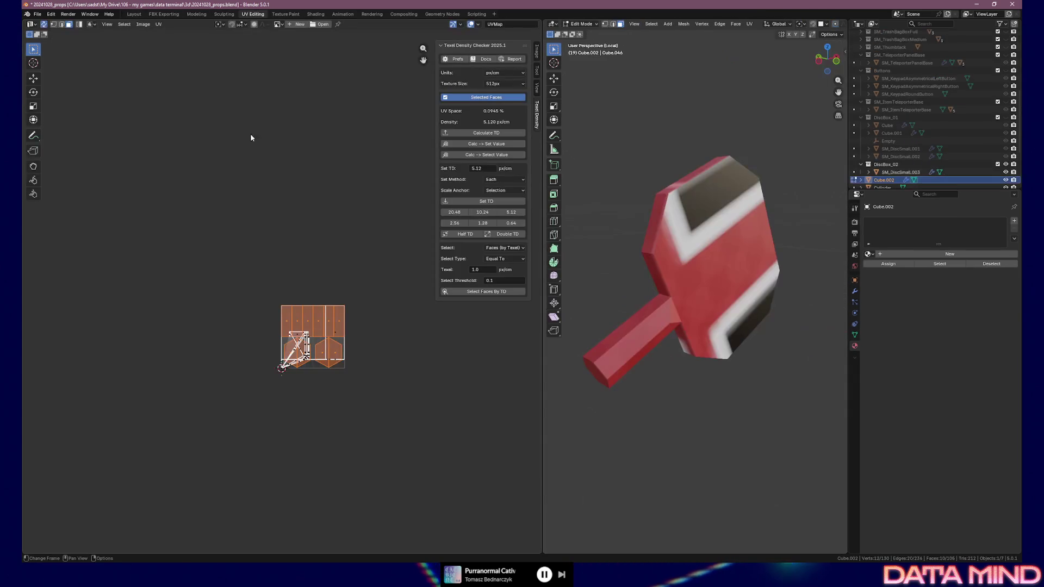
Step: Show the whole scene around the box body and display its Mirror and Smooth-by-Angle modifiers
{"action": "middle_click_drag", "start_coordinate": [549, 342], "coordinate": [610, 320]}
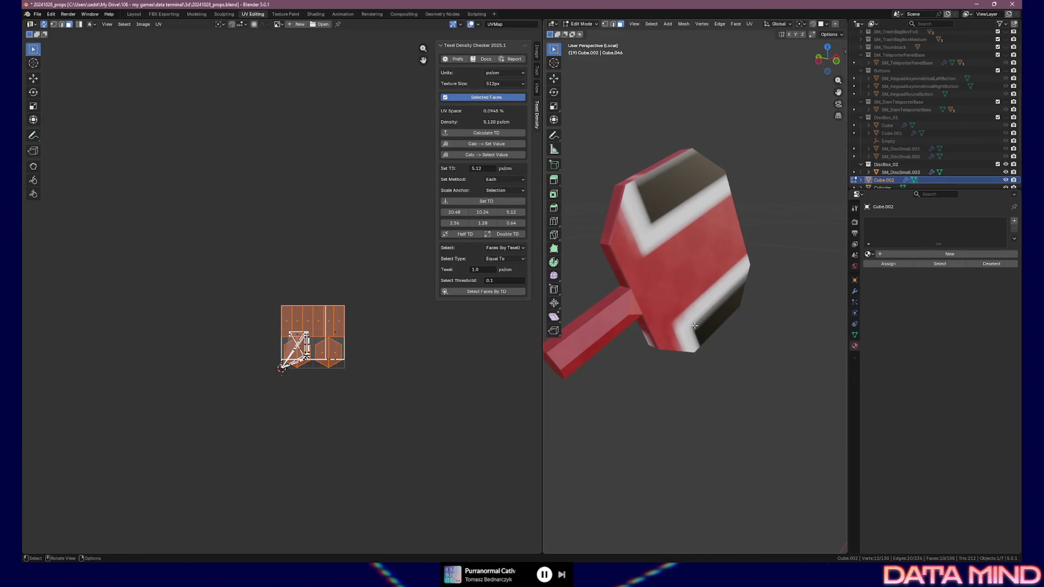
{"action": "key", "text": "KP_Divide"}
{"action": "key", "text": "KP_Divide"}
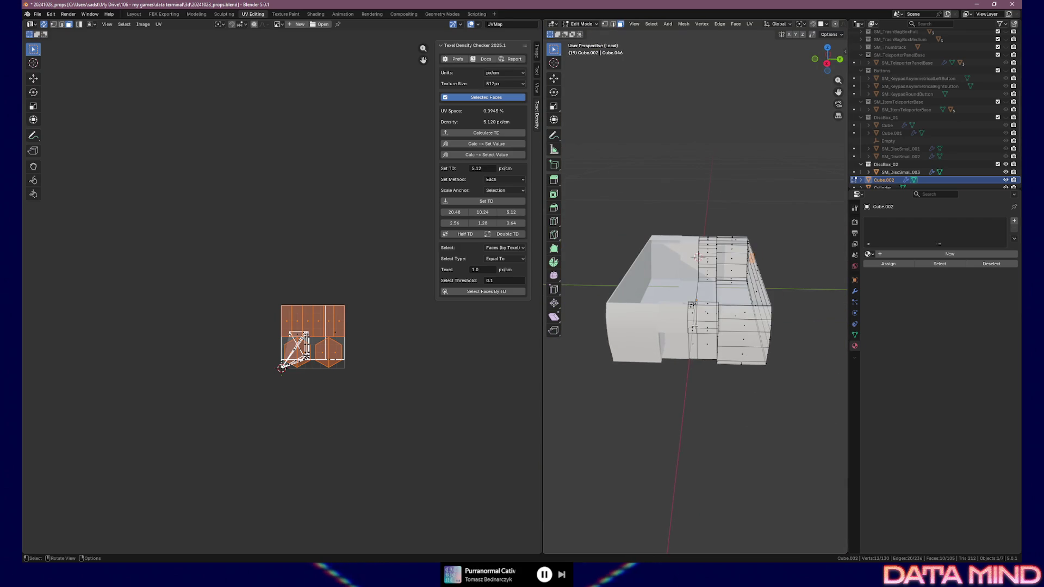
{"action": "middle_click_drag", "start_coordinate": [819, 261], "coordinate": [701, 269]}
{"action": "scroll", "coordinate": [392, 385], "scroll_direction": "up", "scroll_amount": 3}
{"action": "scroll", "coordinate": [357, 316], "scroll_direction": "up", "scroll_amount": 1}
{"action": "scroll", "coordinate": [358, 315], "scroll_direction": "up", "scroll_amount": 1}
{"action": "mouse_move", "coordinate": [693, 326]}
{"action": "middle_mouse_down"}
{"action": "mouse_move", "coordinate": [719, 346]}
{"action": "mouse_move", "coordinate": [796, 349]}
{"action": "mouse_move", "coordinate": [807, 333]}
{"action": "middle_mouse_up"}
{"action": "left_click", "coordinate": [856, 292]}
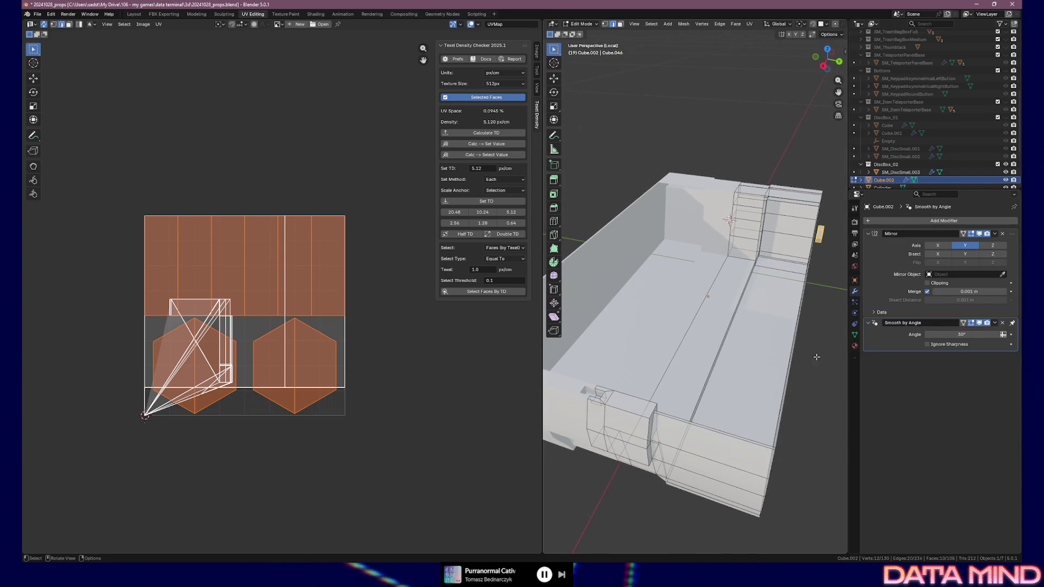
Step: Inspect the box's inner ledge from above and clear the current face selection
{"action": "middle_click_drag", "start_coordinate": [790, 385], "coordinate": [768, 380]}
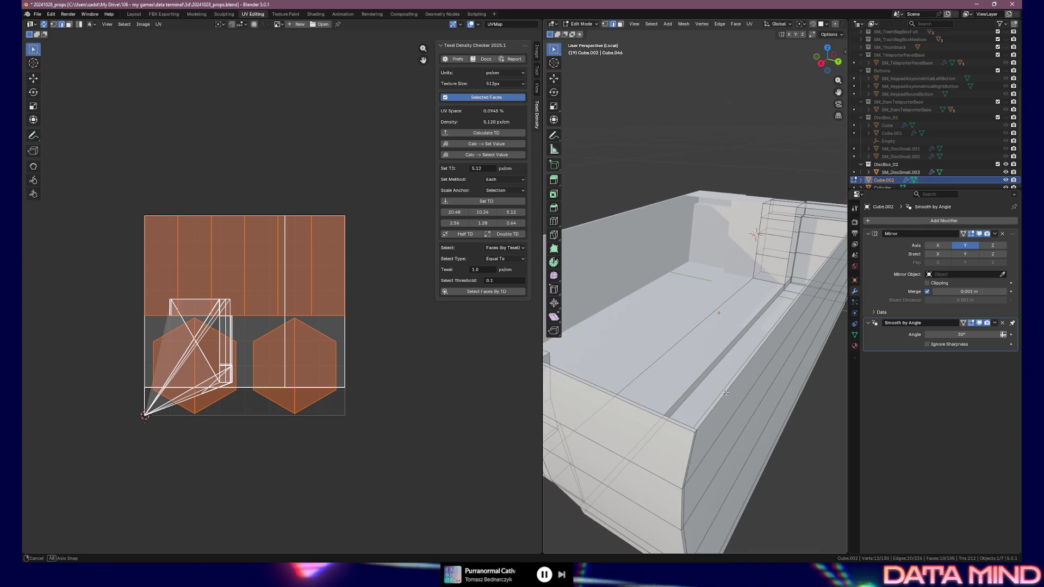
{"action": "mouse_move", "coordinate": [768, 379]}
{"action": "middle_mouse_down"}
{"action": "mouse_move", "coordinate": [711, 398]}
{"action": "mouse_move", "coordinate": [739, 349]}
{"action": "mouse_move", "coordinate": [733, 321]}
{"action": "middle_mouse_up"}
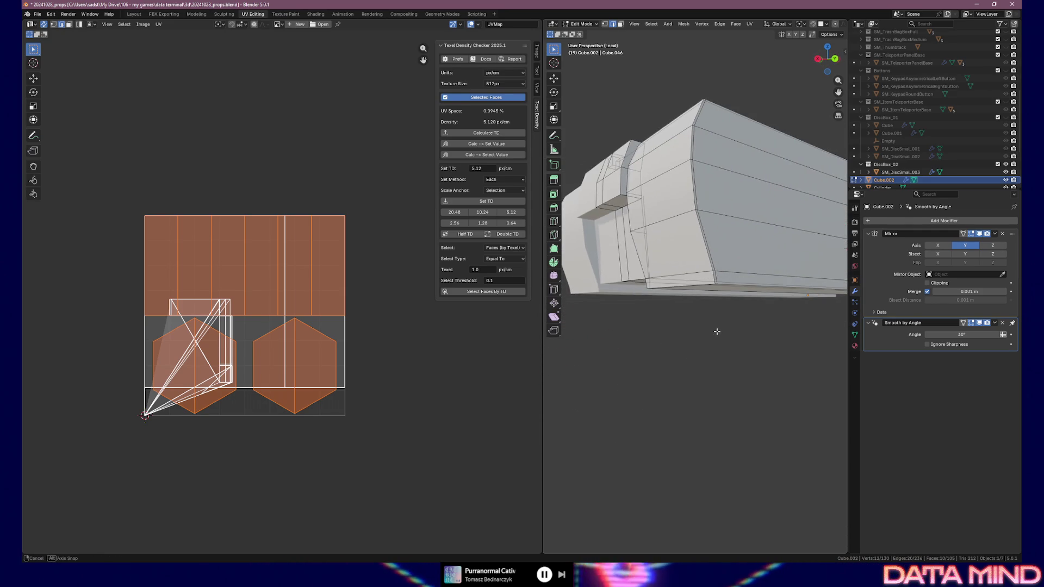
{"action": "middle_click_drag", "start_coordinate": [732, 320], "coordinate": [738, 303]}
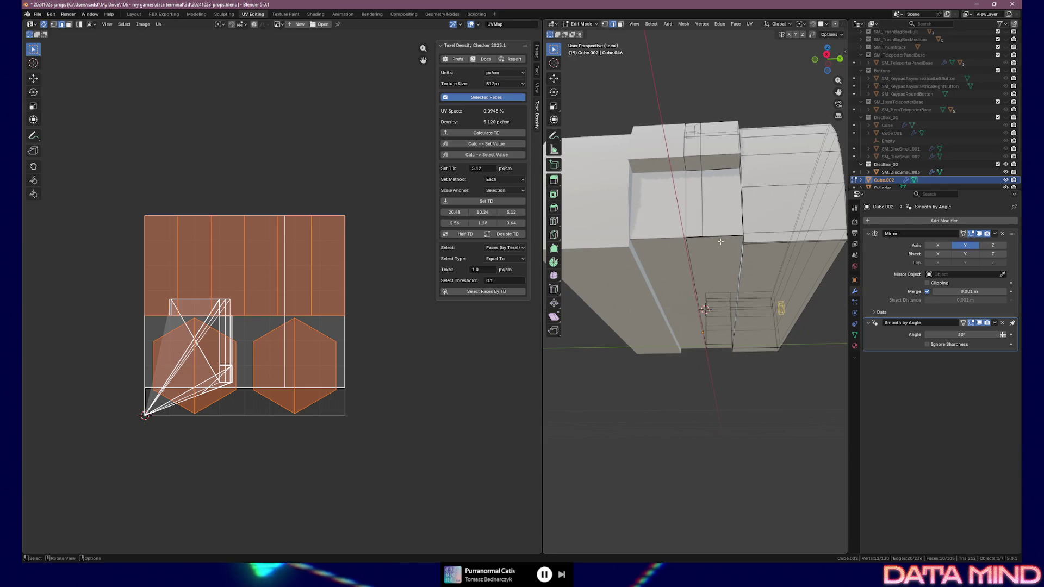
{"action": "key", "text": "alt+a"}
Step: Select the front ledge edge for a seam and bring up its edge operations
{"action": "middle_click_drag", "start_coordinate": [721, 242], "coordinate": [752, 262]}
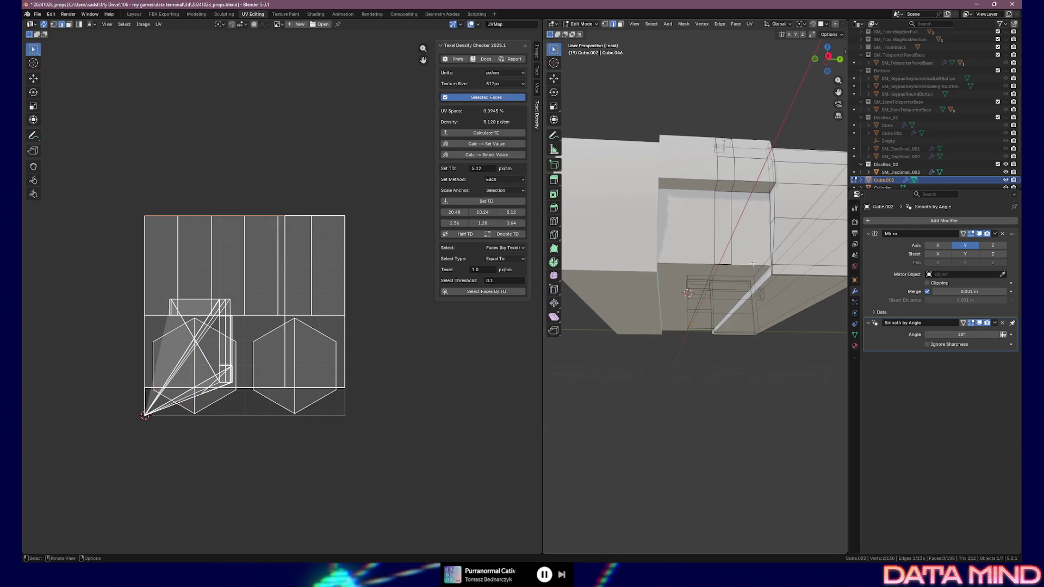
{"action": "scroll", "coordinate": [753, 264], "scroll_direction": "up", "scroll_amount": 3}
{"action": "mouse_move", "coordinate": [753, 263]}
{"action": "middle_mouse_down"}
{"action": "mouse_move", "coordinate": [654, 309]}
{"action": "mouse_move", "coordinate": [783, 215]}
{"action": "middle_mouse_up"}
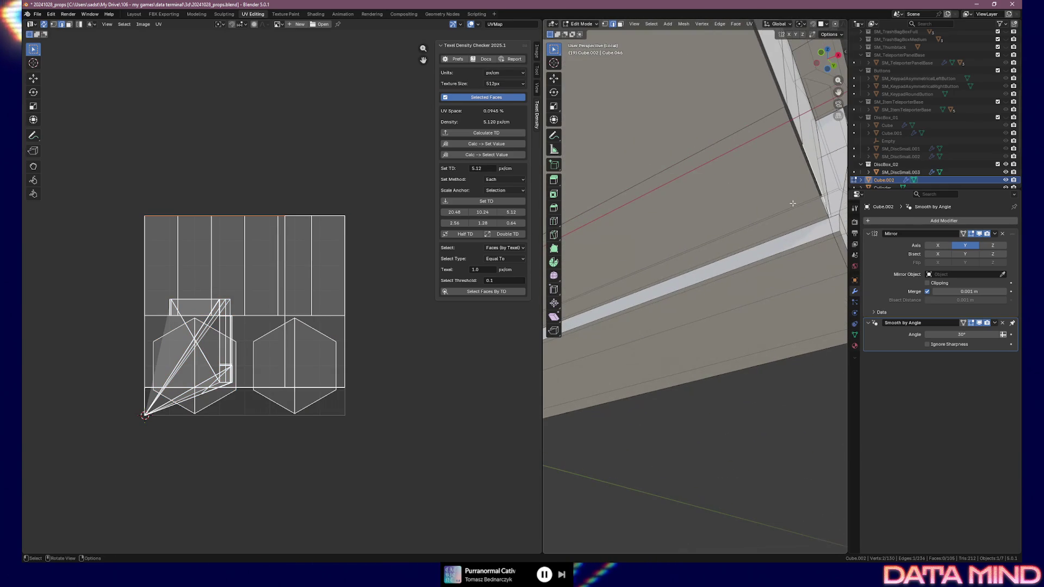
{"action": "middle_click_drag", "start_coordinate": [814, 206], "coordinate": [808, 217]}
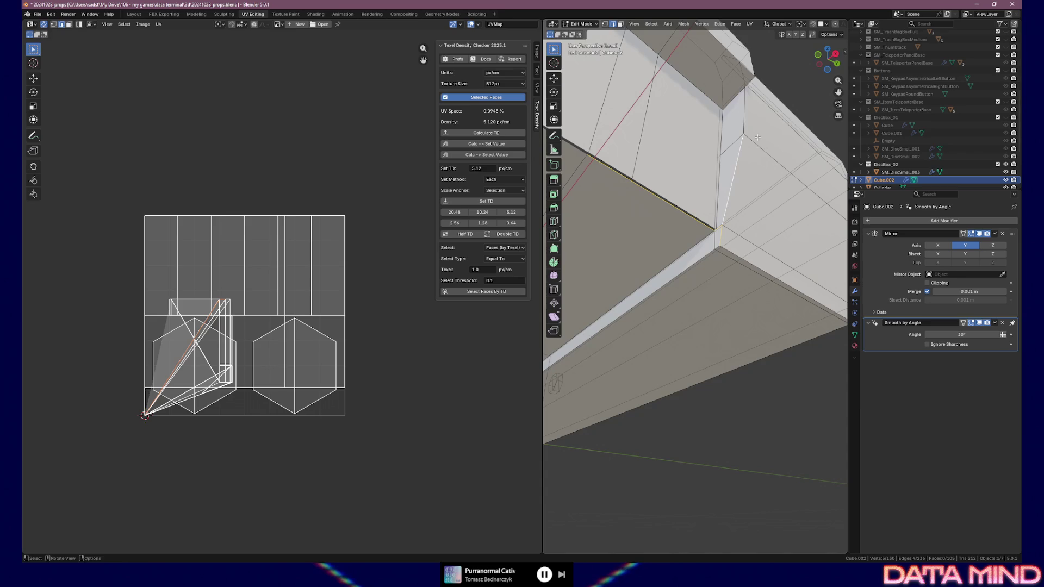
{"action": "middle_click_drag", "start_coordinate": [749, 112], "coordinate": [623, 228]}
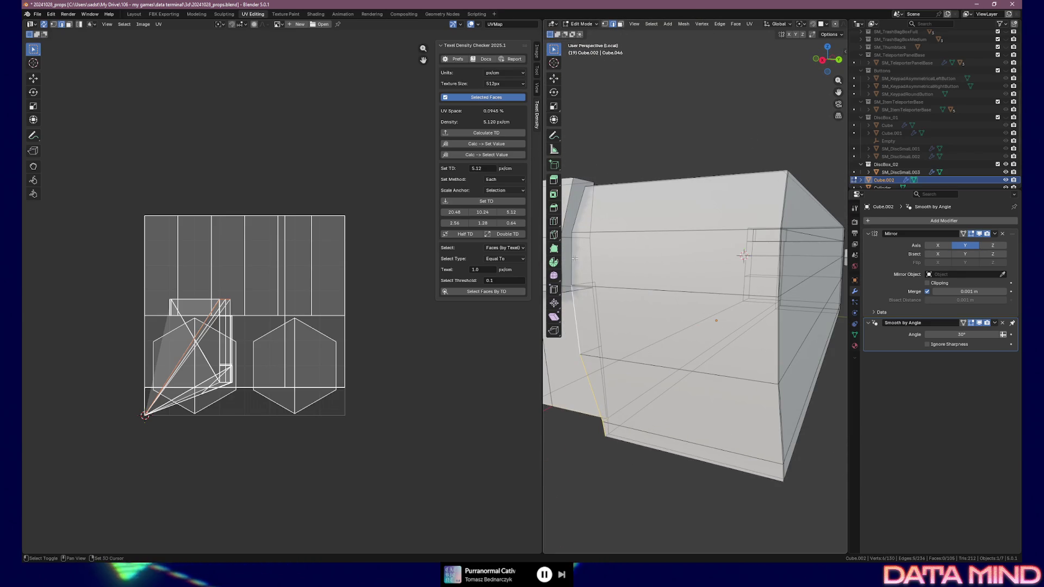
{"action": "right_click", "coordinate": [587, 244]}
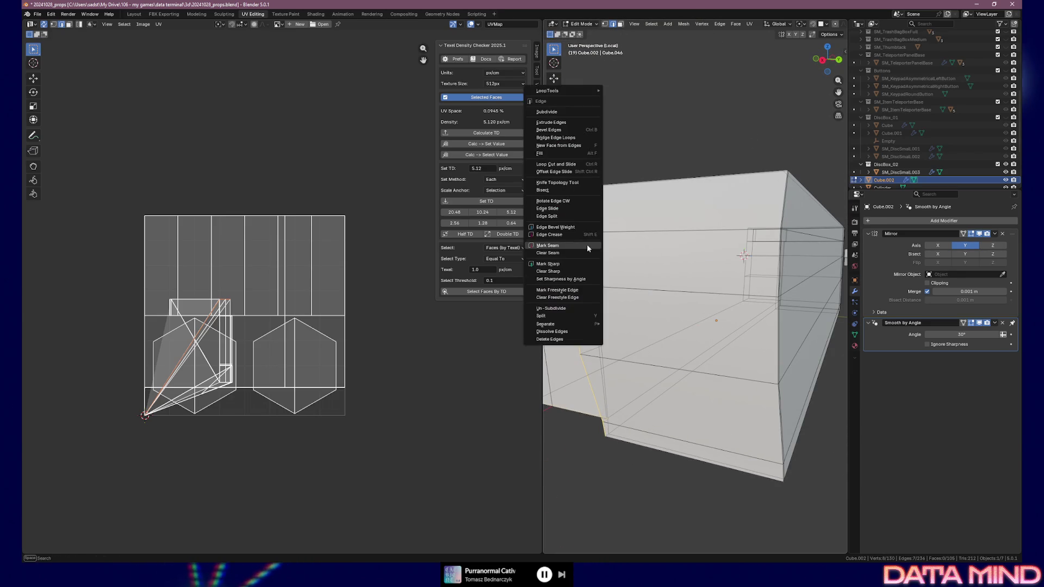
Step: Mark the selected ledge edges of Cube.002 as seams and re-unwrap the box body's UVs
{"action": "left_click", "coordinate": [573, 245]}
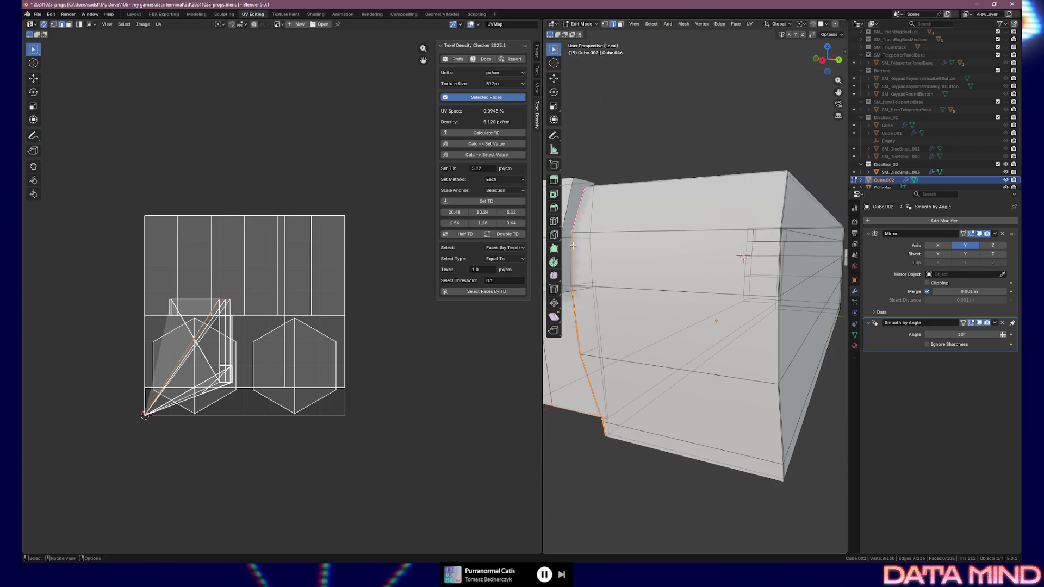
{"action": "middle_click_drag", "start_coordinate": [621, 296], "coordinate": [627, 297]}
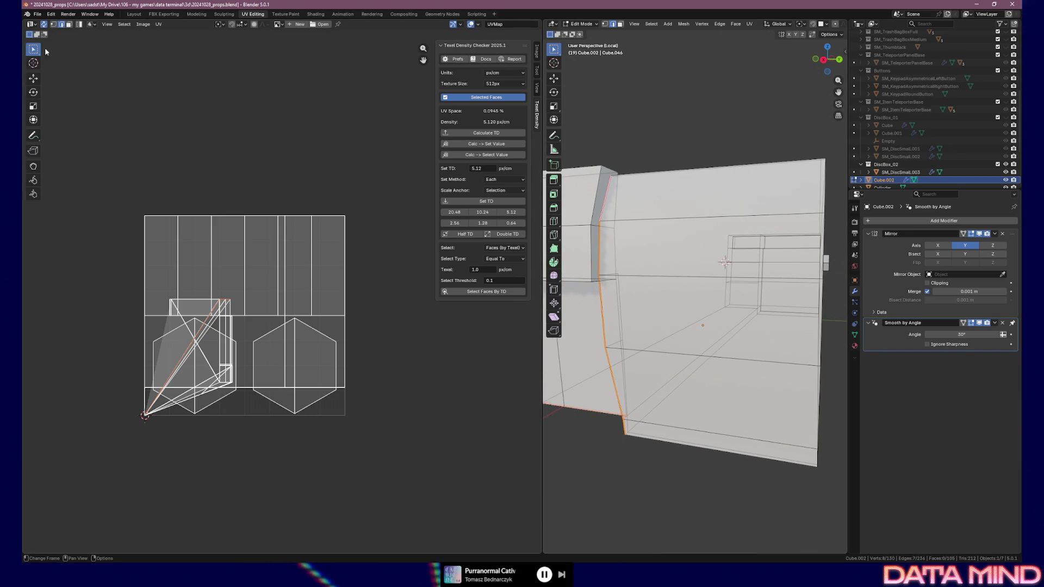
{"action": "left_click", "coordinate": [842, 36]}
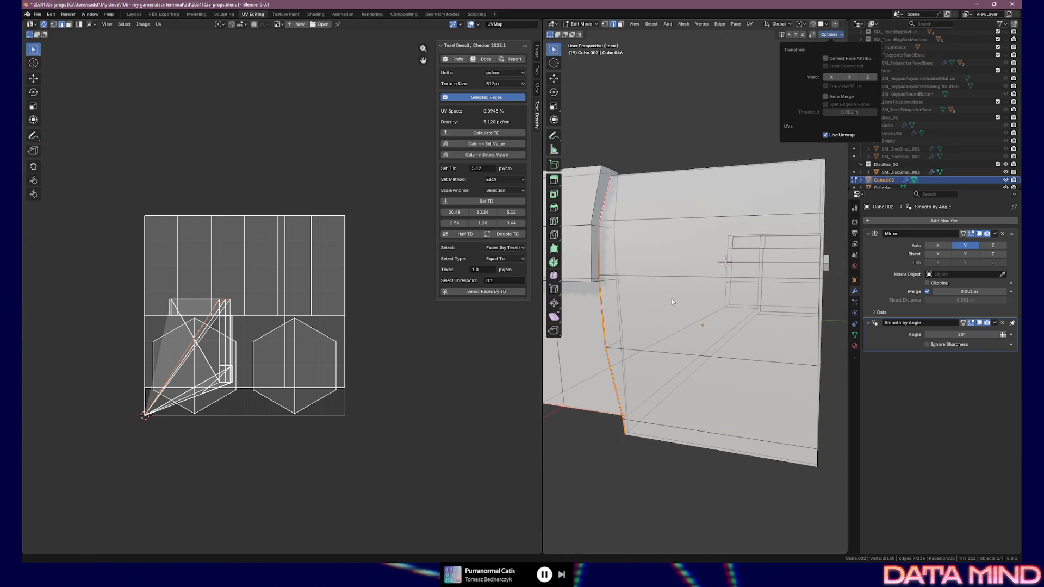
{"action": "middle_click_drag", "start_coordinate": [672, 303], "coordinate": [590, 315]}
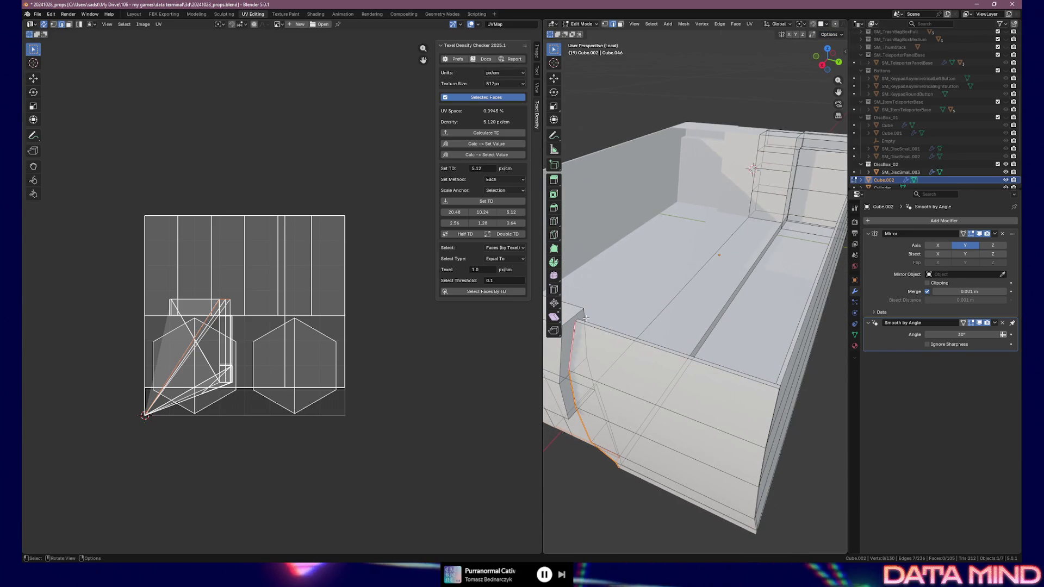
{"action": "key", "text": "ctrl+e"}
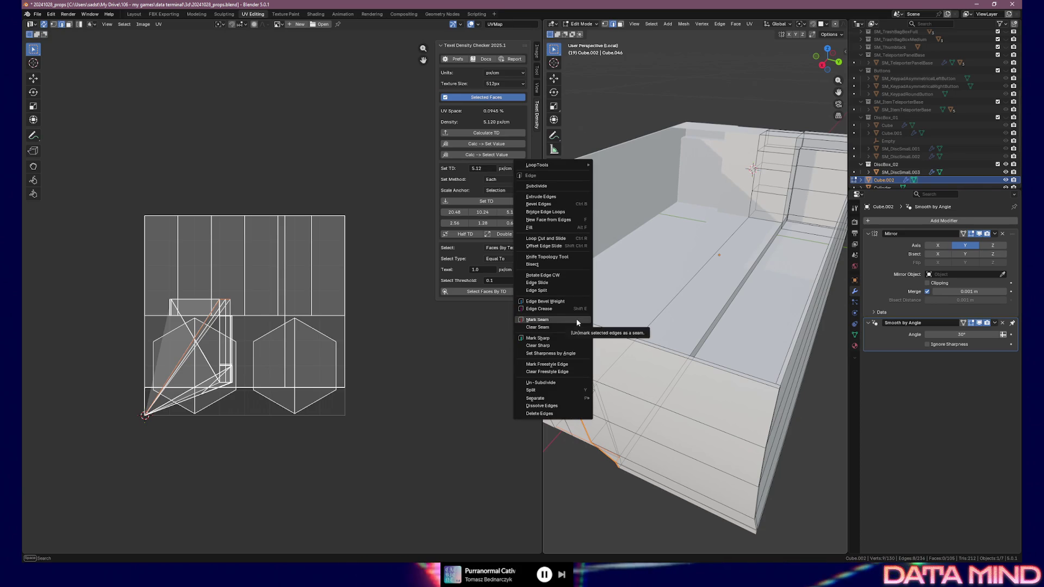
{"action": "left_click", "coordinate": [577, 321]}
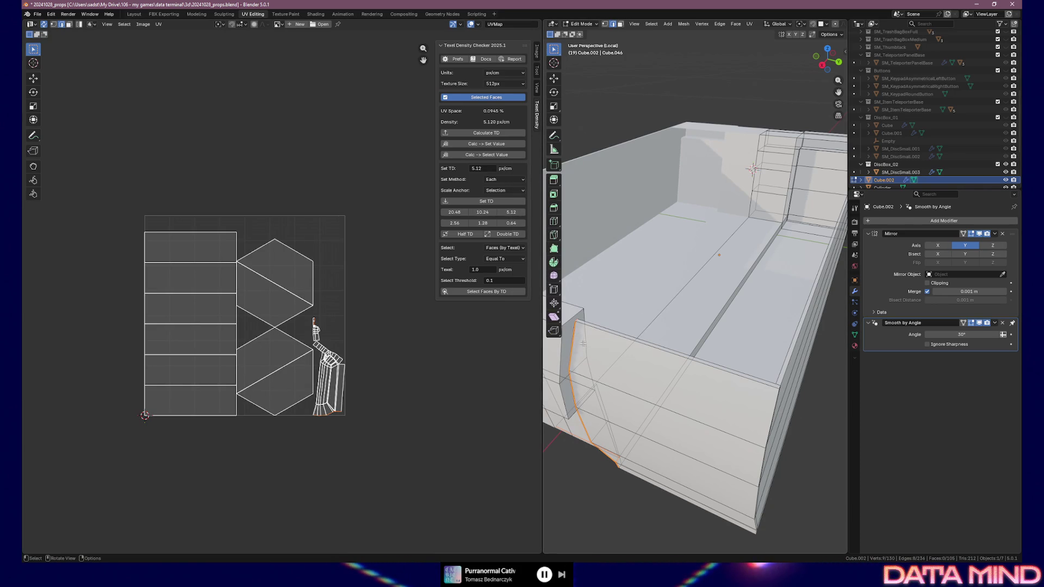
Step: Widen the 3D Viewport by shrinking the UV Editor beside it
{"action": "middle_click_drag", "start_coordinate": [599, 342], "coordinate": [679, 298]}
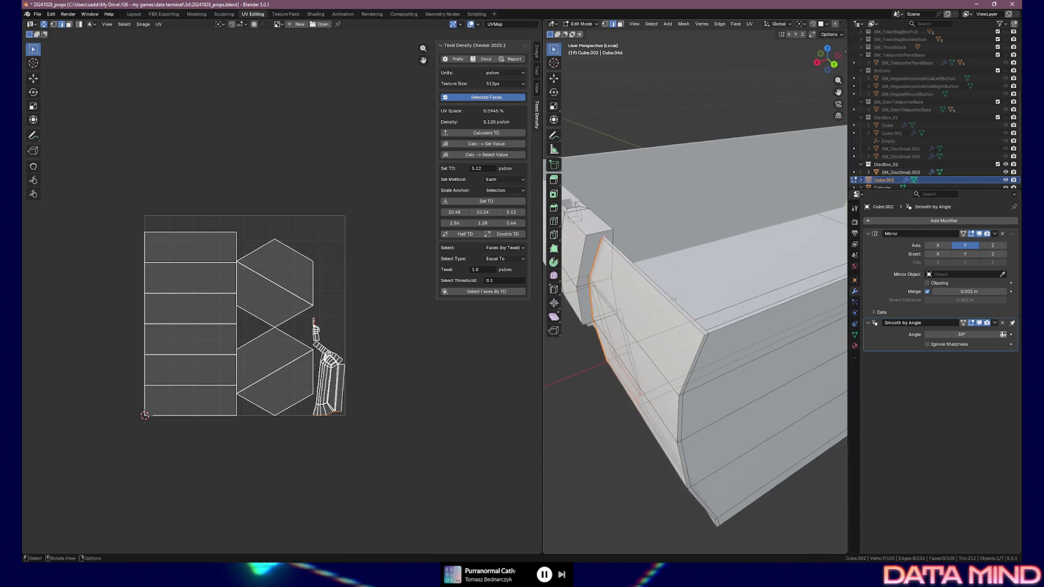
{"action": "left_click_drag", "start_coordinate": [543, 337], "coordinate": [366, 336]}
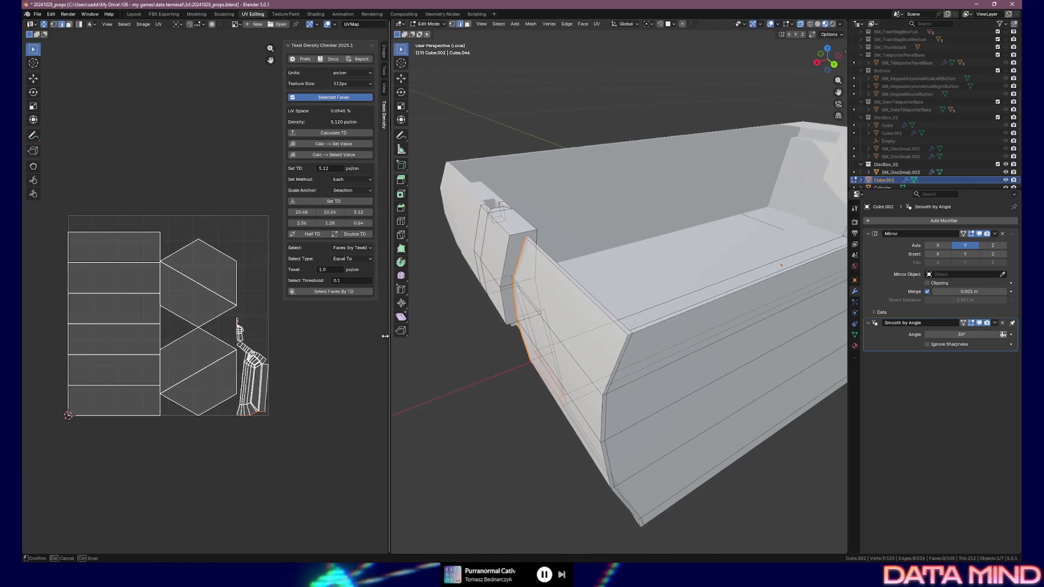
Step: Reposition the UV layout and give the 3D Viewport still more width
{"action": "middle_click_drag", "start_coordinate": [302, 345], "coordinate": [357, 394]}
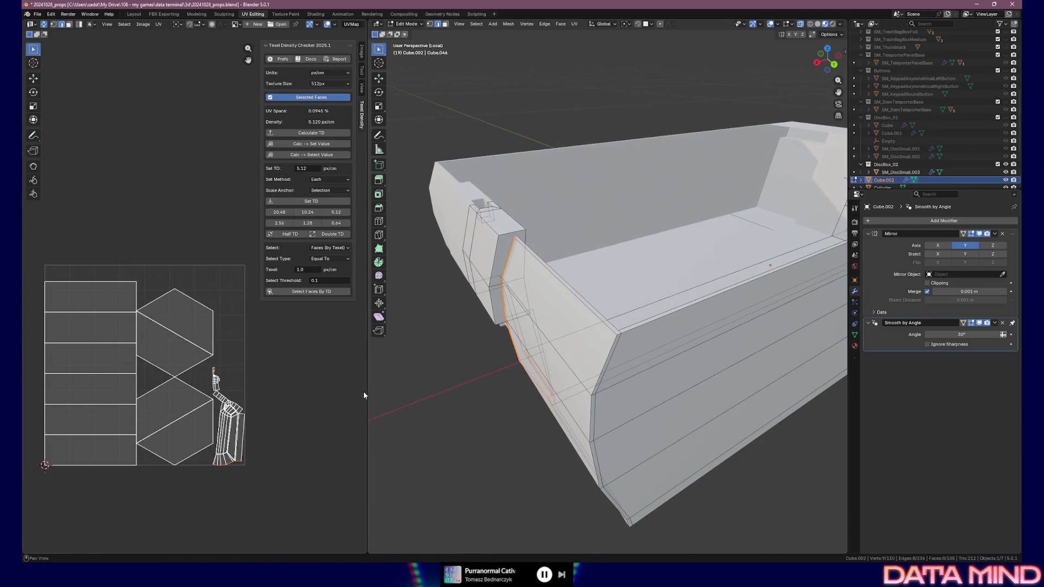
{"action": "middle_click_drag", "start_coordinate": [270, 372], "coordinate": [279, 422]}
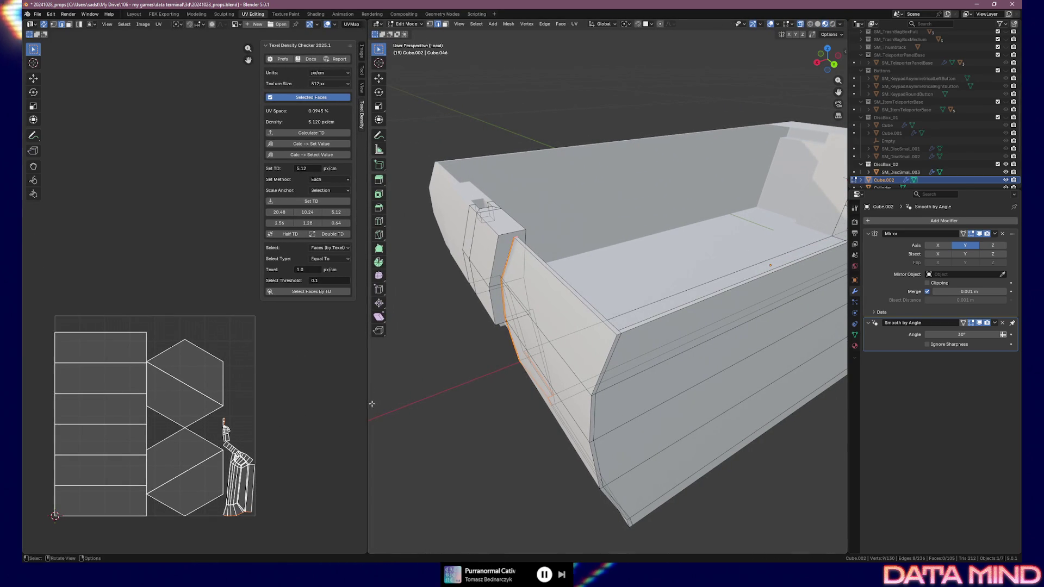
{"action": "left_click_drag", "start_coordinate": [370, 401], "coordinate": [275, 395]}
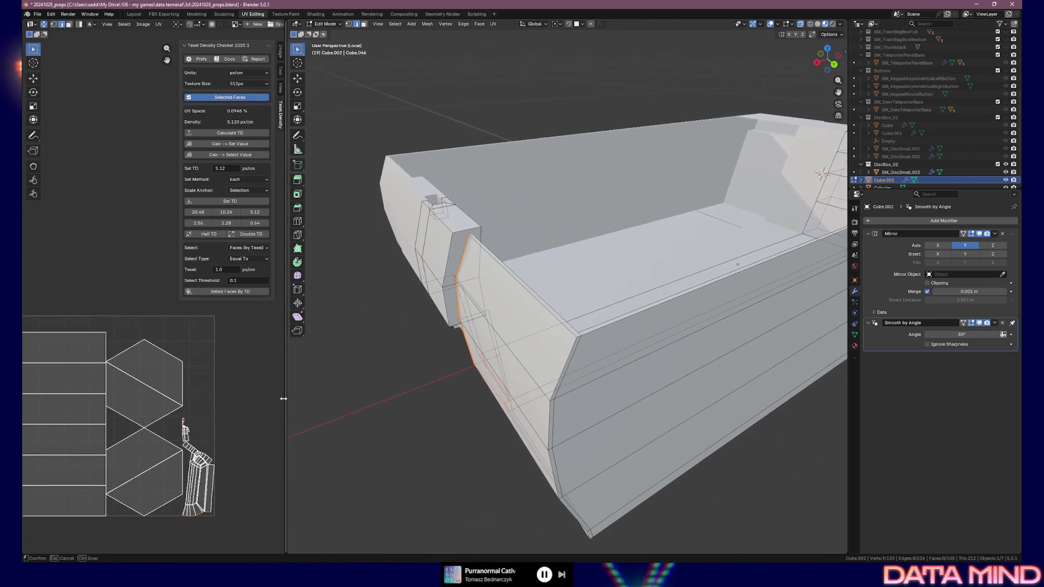
{"action": "middle_click_drag", "start_coordinate": [236, 393], "coordinate": [273, 390]}
Step: Mark the long lower edge of the ledge as a seam, viewed from below
{"action": "mouse_move", "coordinate": [589, 349]}
{"action": "middle_mouse_down"}
{"action": "mouse_move", "coordinate": [538, 324]}
{"action": "mouse_move", "coordinate": [590, 321]}
{"action": "mouse_move", "coordinate": [538, 244]}
{"action": "mouse_move", "coordinate": [583, 247]}
{"action": "middle_mouse_up"}
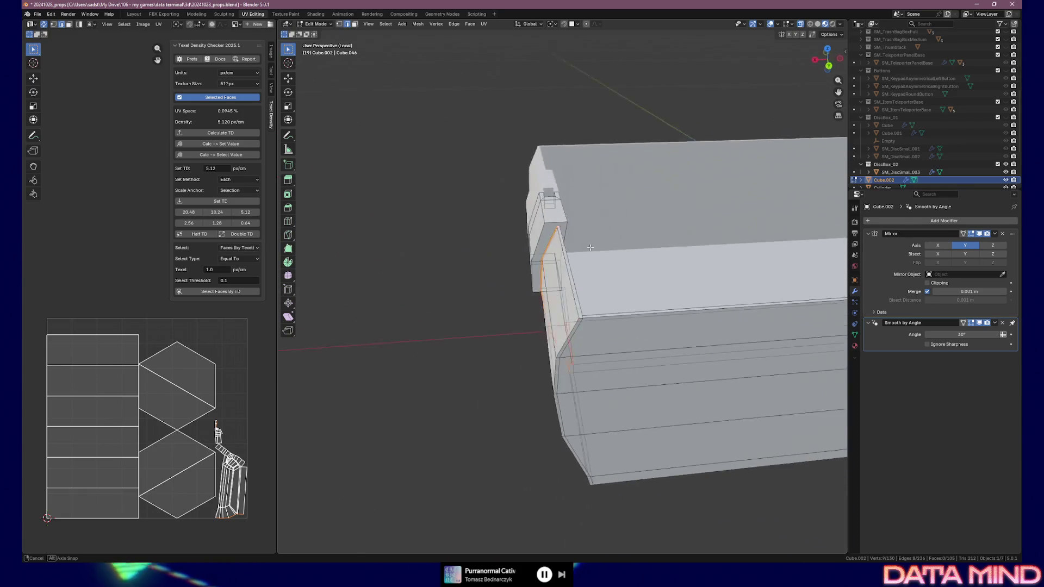
{"action": "mouse_move", "coordinate": [581, 248]}
{"action": "middle_mouse_down"}
{"action": "mouse_move", "coordinate": [517, 246]}
{"action": "mouse_move", "coordinate": [627, 261]}
{"action": "mouse_move", "coordinate": [493, 309]}
{"action": "middle_mouse_up"}
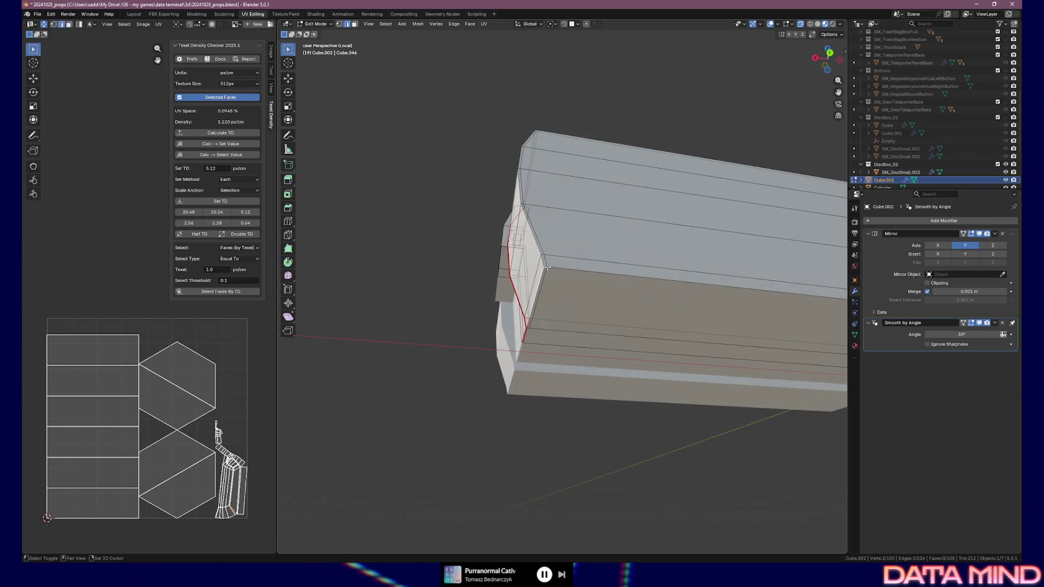
{"action": "middle_click_drag", "start_coordinate": [557, 267], "coordinate": [683, 331]}
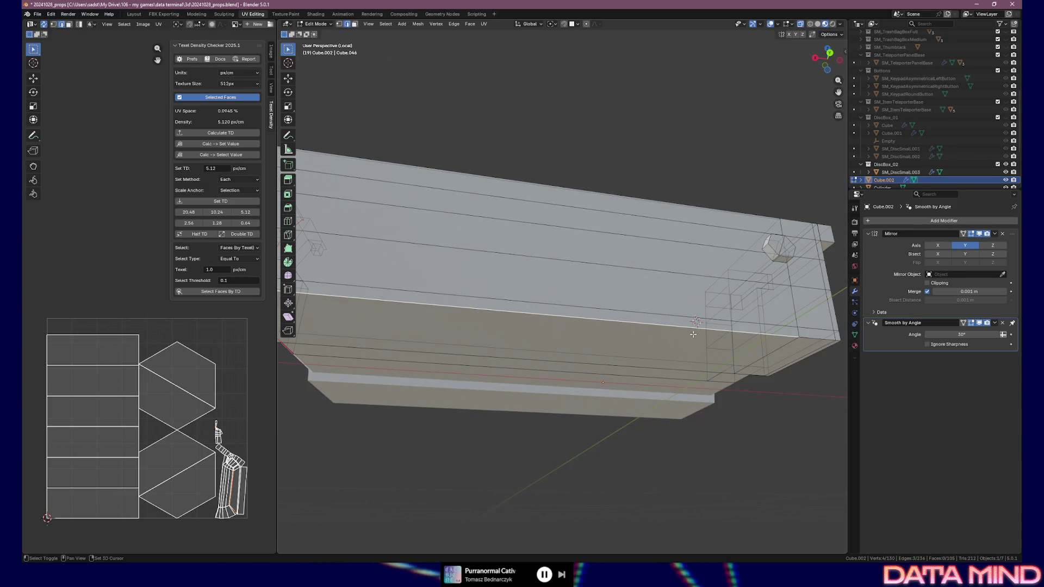
{"action": "right_click", "coordinate": [802, 350]}
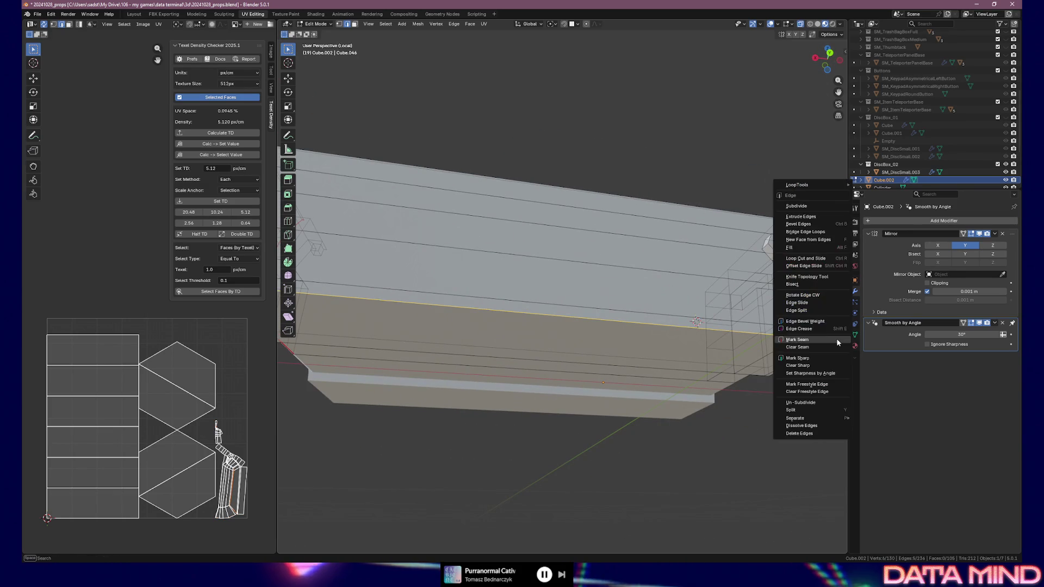
{"action": "left_click", "coordinate": [802, 350]}
Step: Mark the bottom ledge edge along the underside as a seam
{"action": "middle_click_drag", "start_coordinate": [802, 350], "coordinate": [539, 260]}
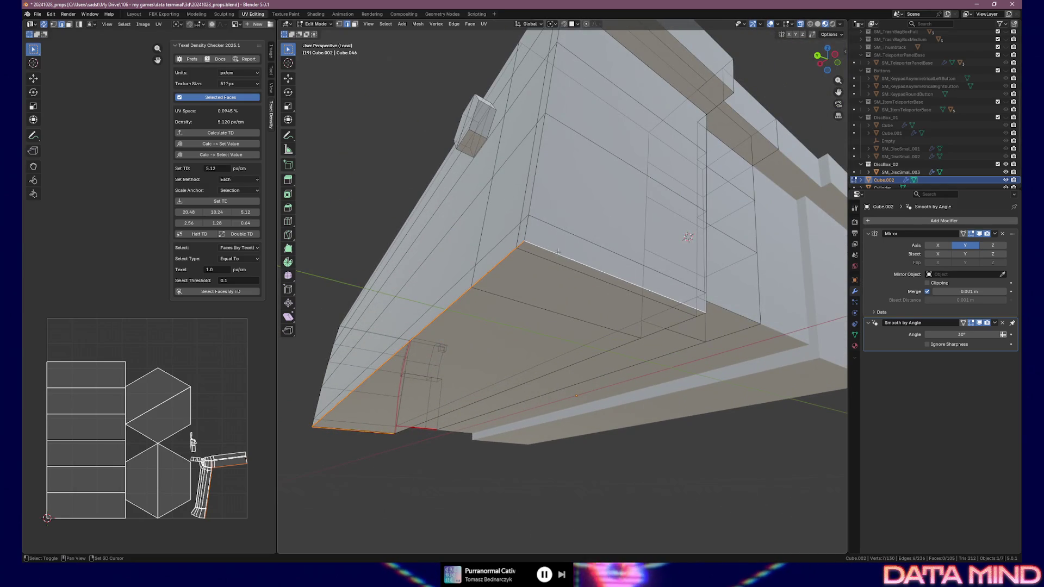
{"action": "mouse_move", "coordinate": [540, 260]}
{"action": "middle_mouse_down"}
{"action": "mouse_move", "coordinate": [451, 347]}
{"action": "mouse_move", "coordinate": [359, 349]}
{"action": "middle_mouse_up"}
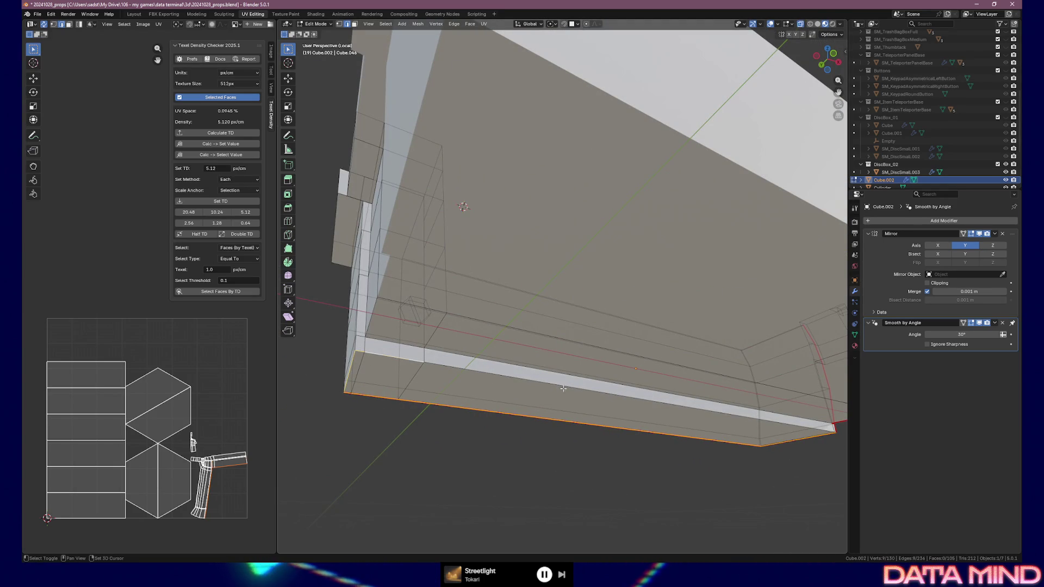
{"action": "right_click", "coordinate": [688, 421]}
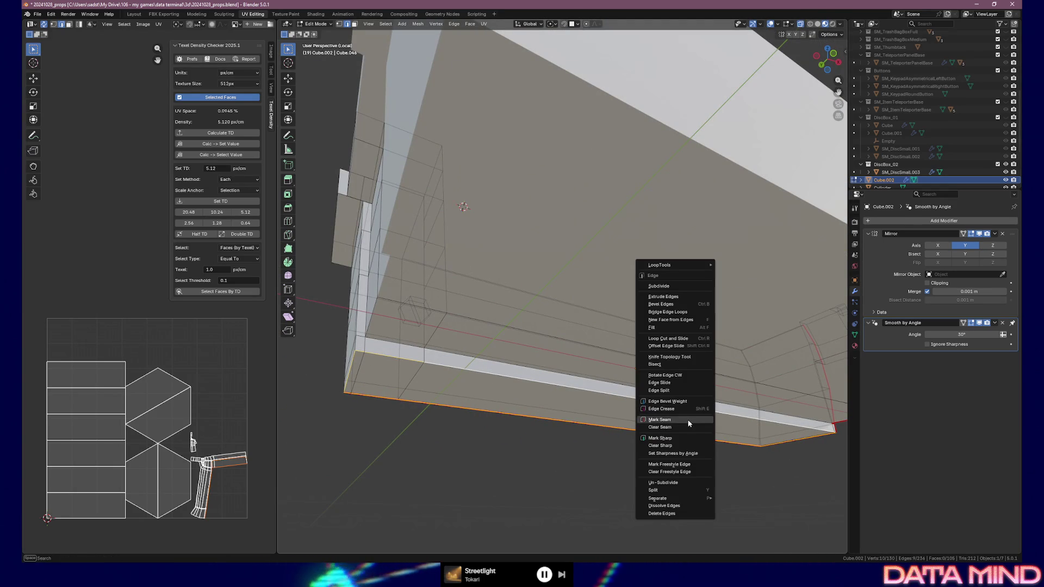
{"action": "left_click", "coordinate": [688, 422]}
Step: Mark the long edges running from the underside corner as seams
{"action": "middle_click_drag", "start_coordinate": [666, 419], "coordinate": [592, 187]}
{"action": "mouse_move", "coordinate": [558, 390]}
{"action": "middle_mouse_down"}
{"action": "mouse_move", "coordinate": [495, 352]}
{"action": "mouse_move", "coordinate": [756, 334]}
{"action": "mouse_move", "coordinate": [516, 372]}
{"action": "middle_mouse_up"}
{"action": "left_click", "coordinate": [620, 298], "text": "alt+shift"}
{"action": "key", "text": "ctrl+z"}
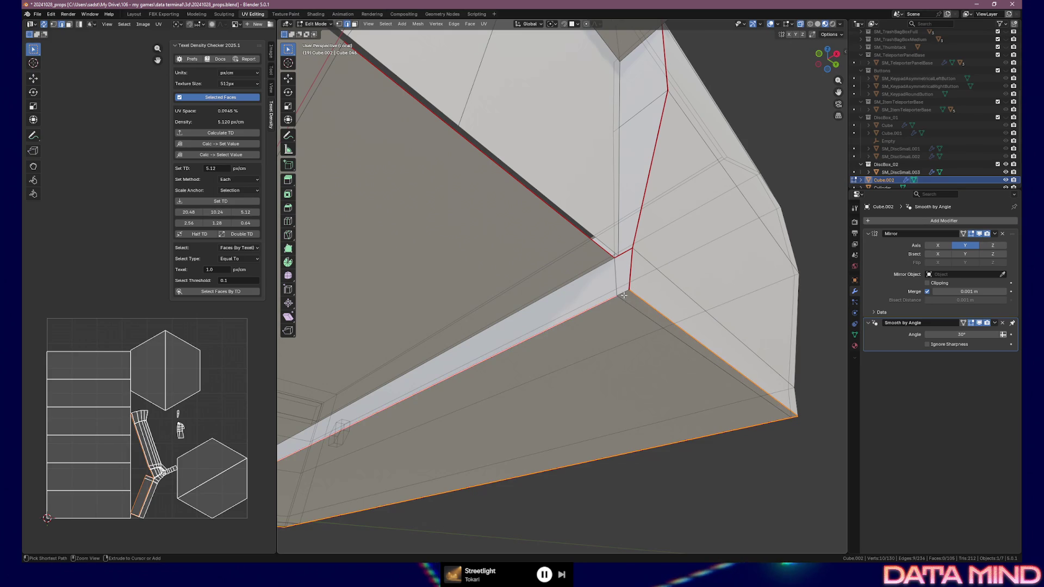
{"action": "right_click", "coordinate": [622, 294]}
{"action": "left_click", "coordinate": [619, 296]}
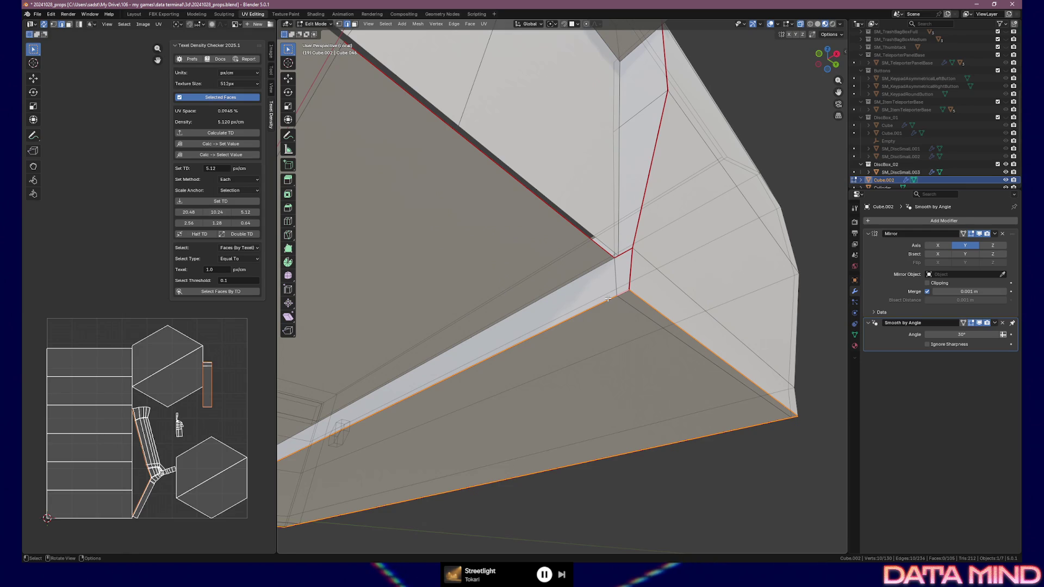
Step: Clear the selection, pick the front indent's corner edge and mark it as a seam
{"action": "key", "text": "alt+a"}
{"action": "mouse_move", "coordinate": [499, 379]}
{"action": "middle_mouse_down"}
{"action": "mouse_move", "coordinate": [451, 361]}
{"action": "mouse_move", "coordinate": [517, 313]}
{"action": "middle_mouse_up"}
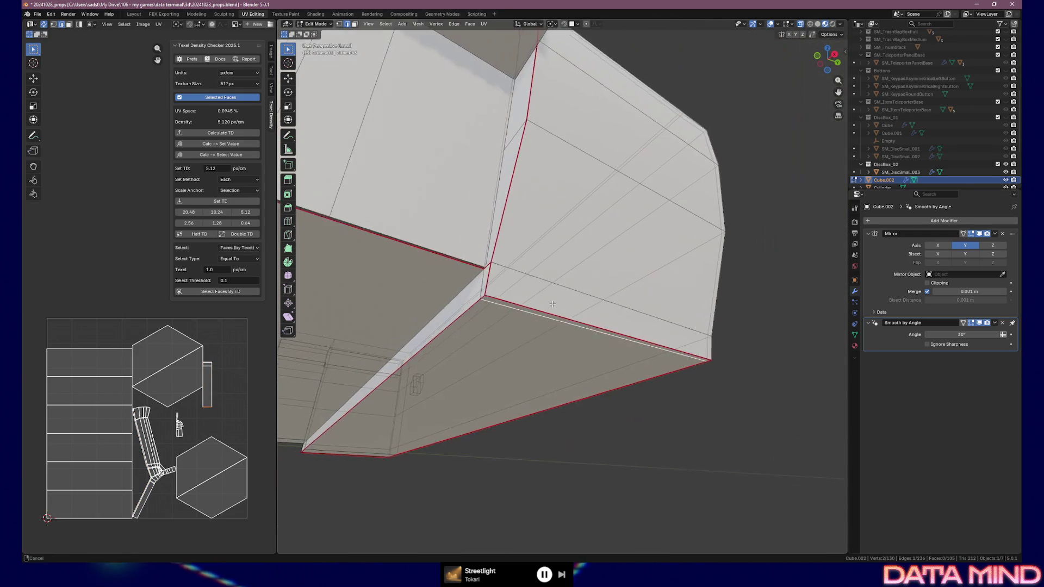
{"action": "key", "text": "grave"}
{"action": "left_click", "coordinate": [523, 308]}
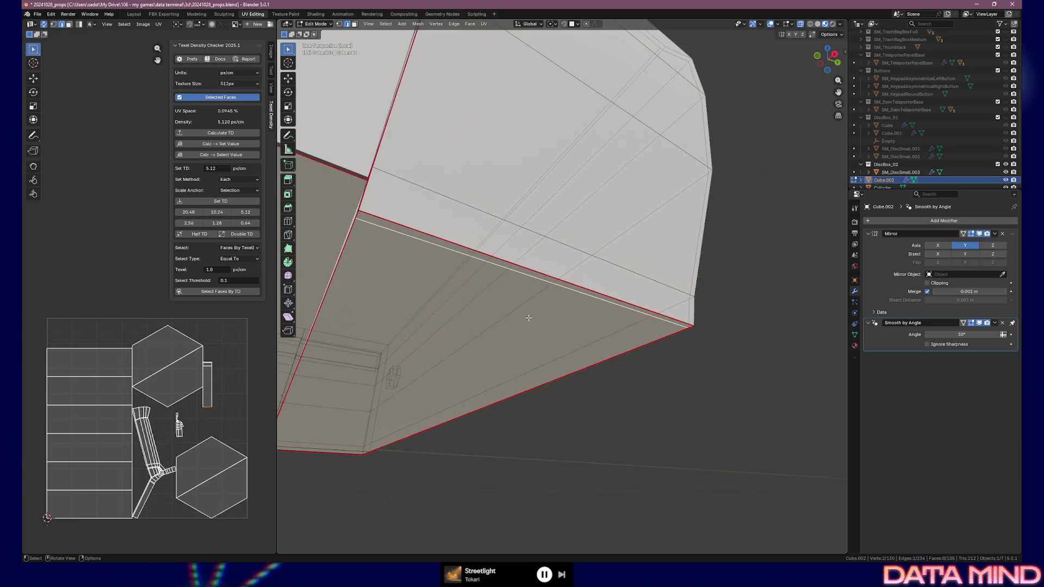
{"action": "middle_click_drag", "start_coordinate": [485, 315], "coordinate": [540, 367]}
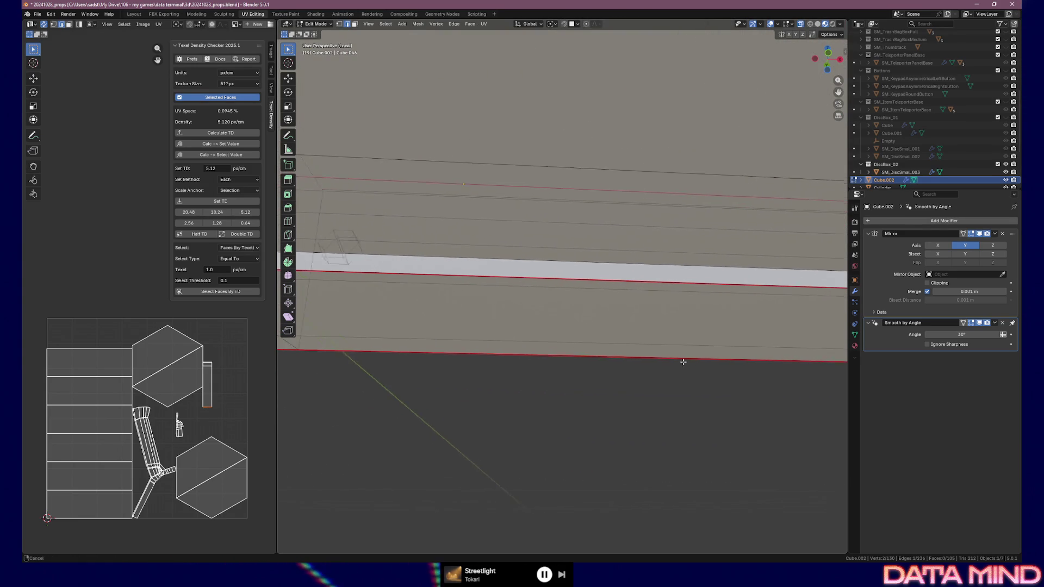
{"action": "middle_click_drag", "start_coordinate": [540, 367], "coordinate": [527, 302]}
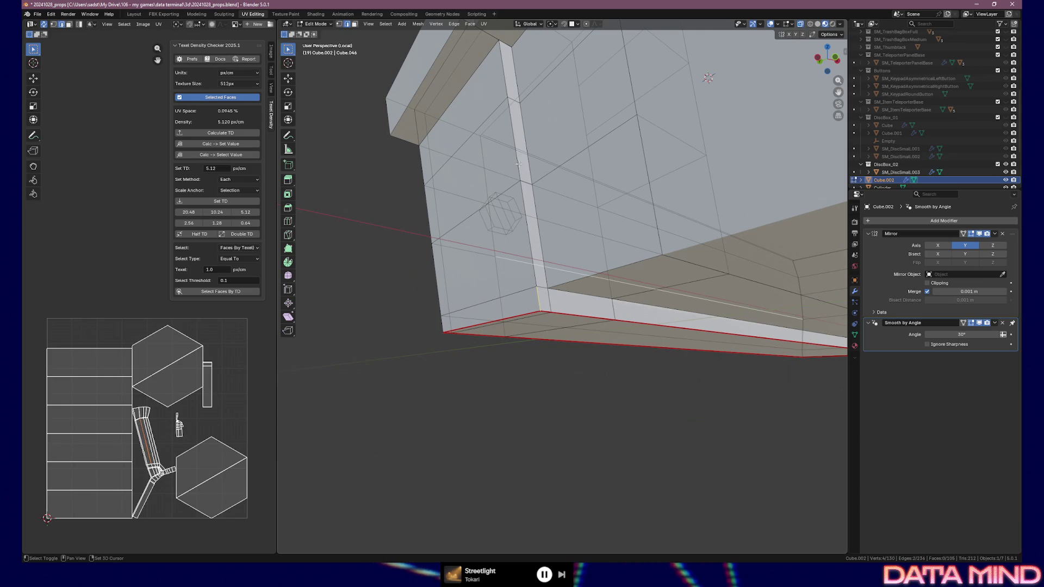
{"action": "left_click", "coordinate": [532, 227], "text": "shift"}
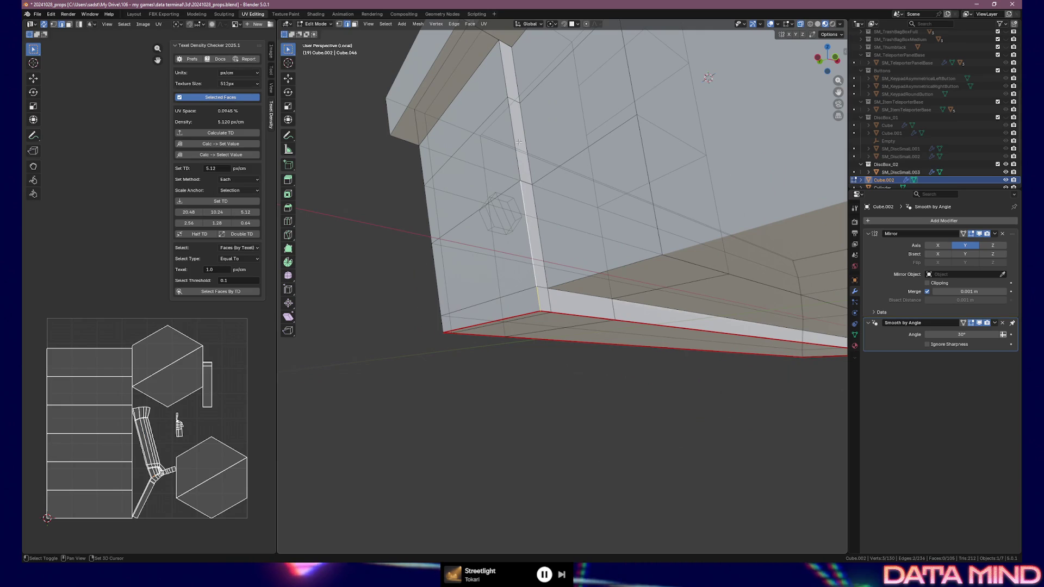
{"action": "mouse_move", "coordinate": [526, 219]}
{"action": "middle_mouse_down"}
{"action": "mouse_move", "coordinate": [515, 115]}
{"action": "mouse_move", "coordinate": [517, 206]}
{"action": "mouse_move", "coordinate": [516, 188]}
{"action": "middle_mouse_up"}
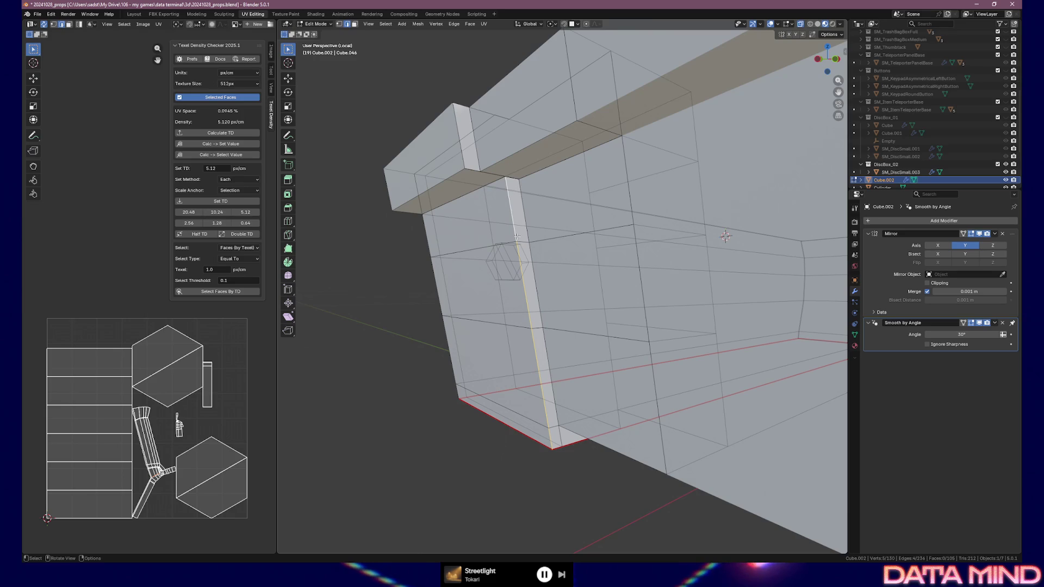
{"action": "middle_click_drag", "start_coordinate": [533, 399], "coordinate": [532, 377]}
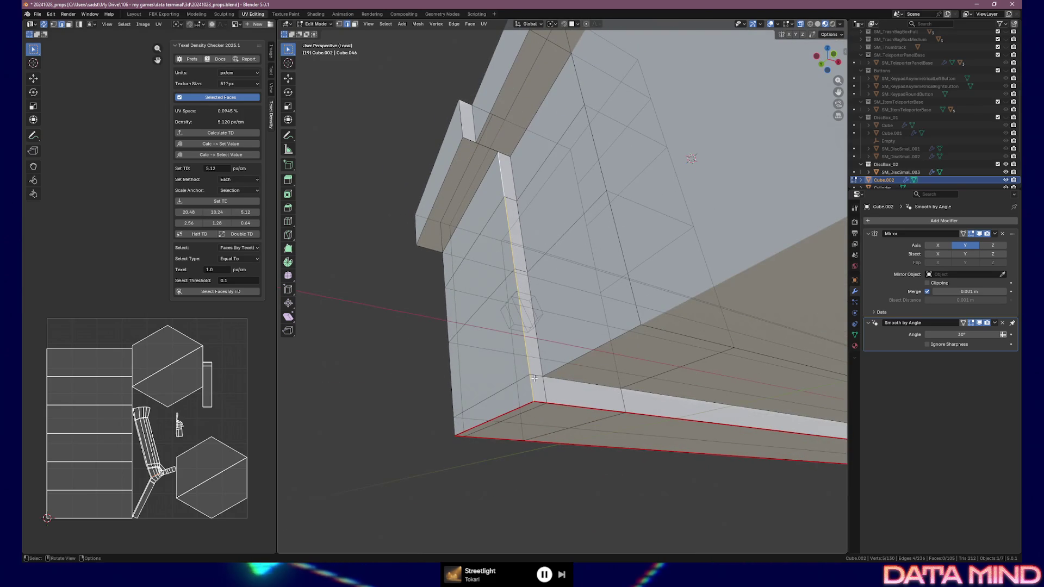
{"action": "right_click", "coordinate": [517, 294]}
{"action": "left_click", "coordinate": [515, 296]}
Step: Re-unwrap the box body's UVs so the new seams form a fresh island layout
{"action": "mouse_move", "coordinate": [515, 295]}
{"action": "middle_mouse_down"}
{"action": "mouse_move", "coordinate": [557, 293]}
{"action": "mouse_move", "coordinate": [490, 193]}
{"action": "middle_mouse_up"}
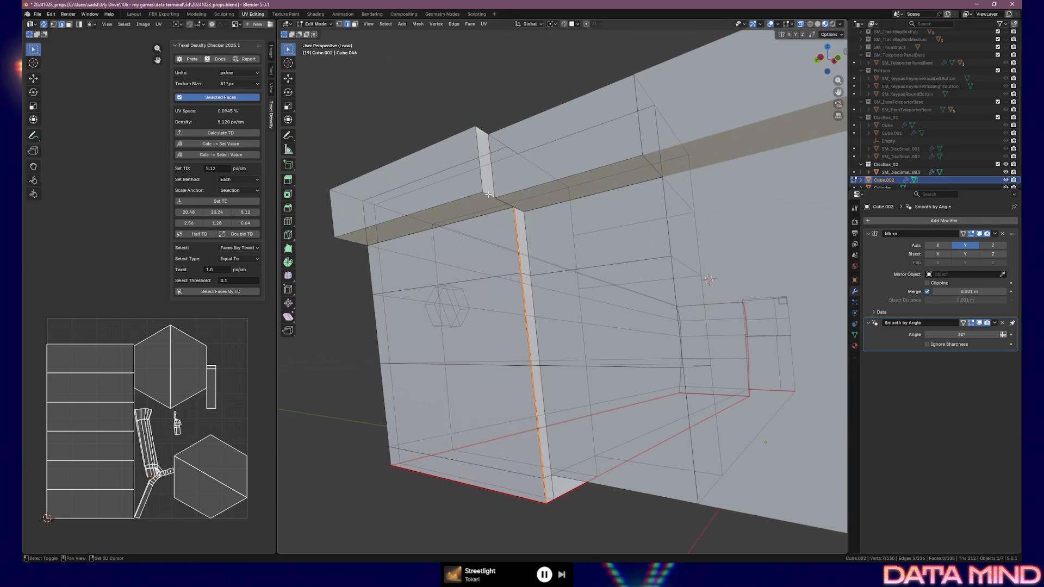
{"action": "middle_click_drag", "start_coordinate": [488, 190], "coordinate": [500, 215]}
{"action": "middle_click_drag", "start_coordinate": [536, 280], "coordinate": [542, 305]}
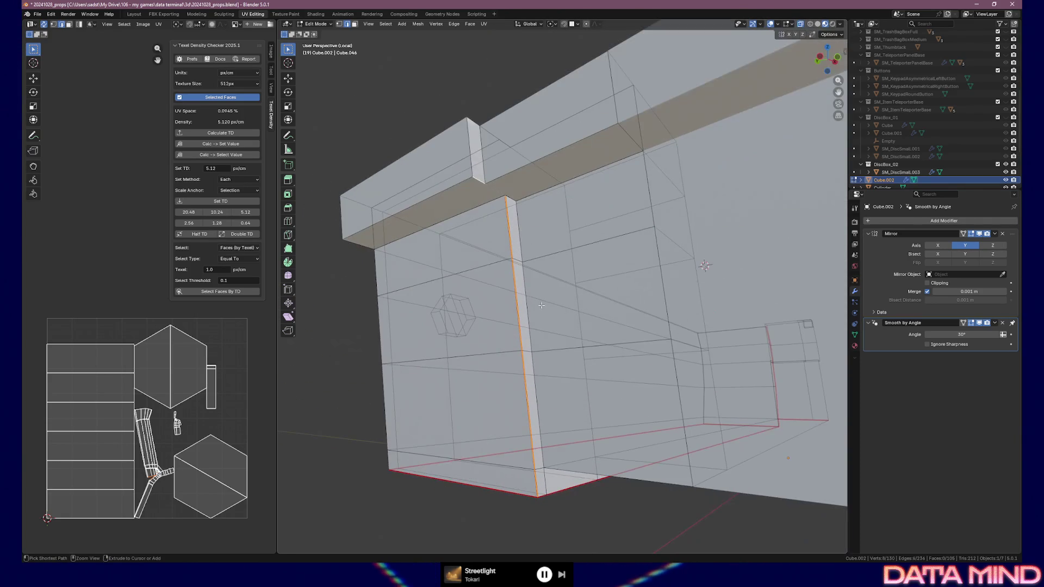
{"action": "key", "text": "u"}
{"action": "key", "text": "Return"}
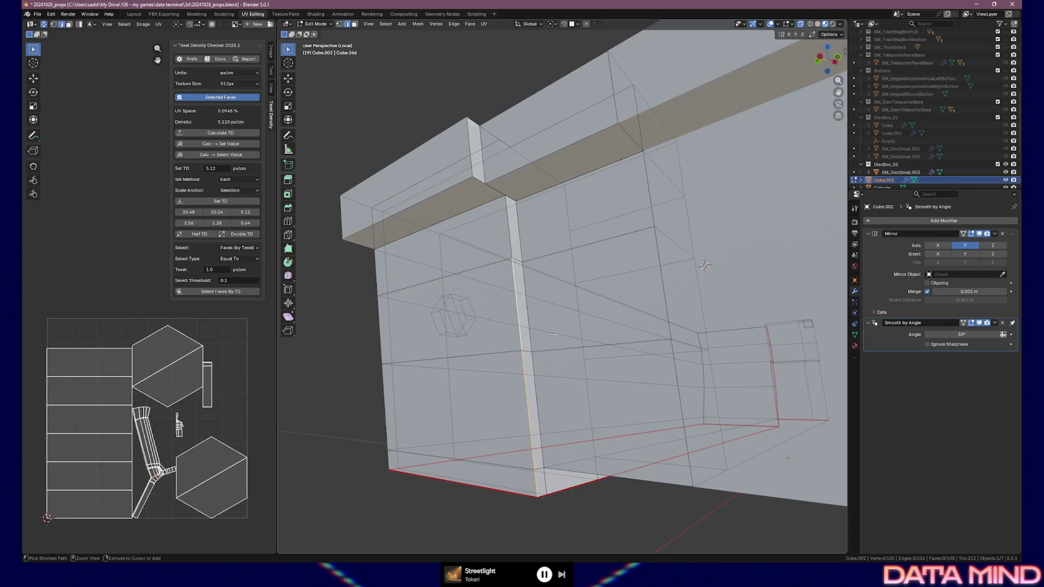
{"action": "middle_click_drag", "start_coordinate": [571, 393], "coordinate": [540, 409]}
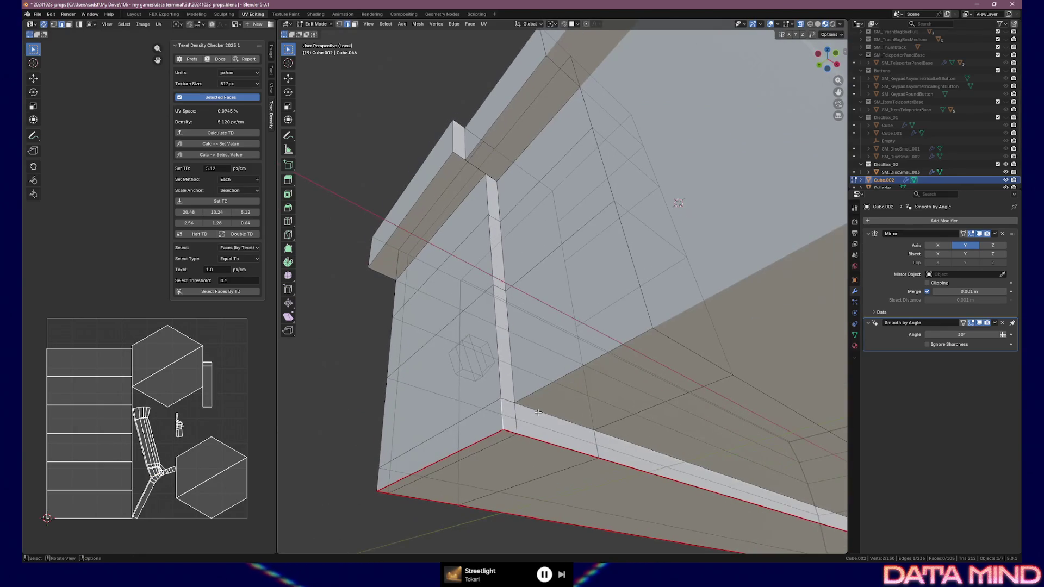
Step: Check a corner vertex of the indent with a cancelled move, then return to edge selection
{"action": "key", "text": "1"}
{"action": "left_click", "coordinate": [517, 402]}
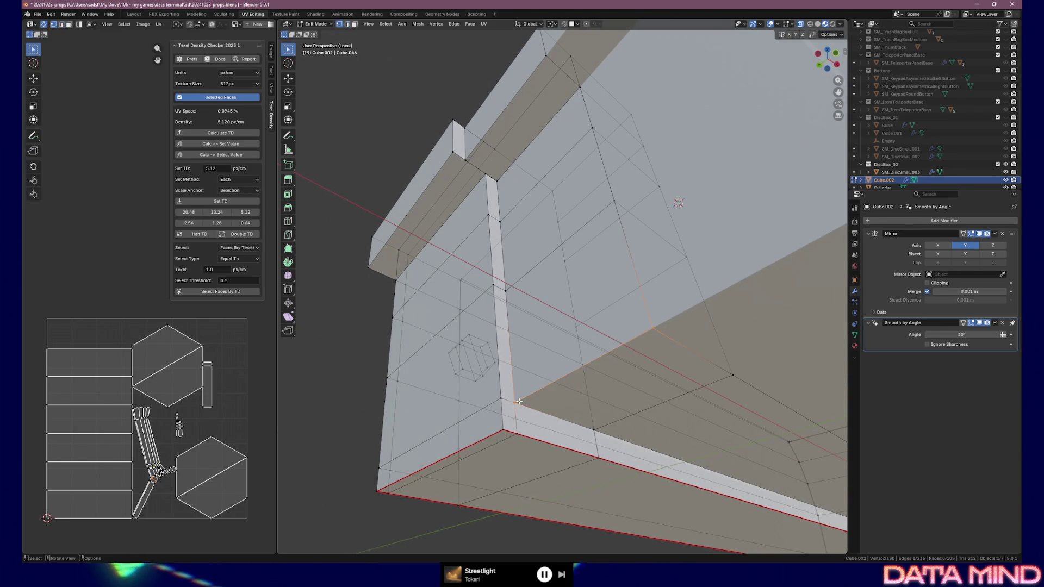
{"action": "key", "text": "g"}
{"action": "right_click", "coordinate": [555, 407]}
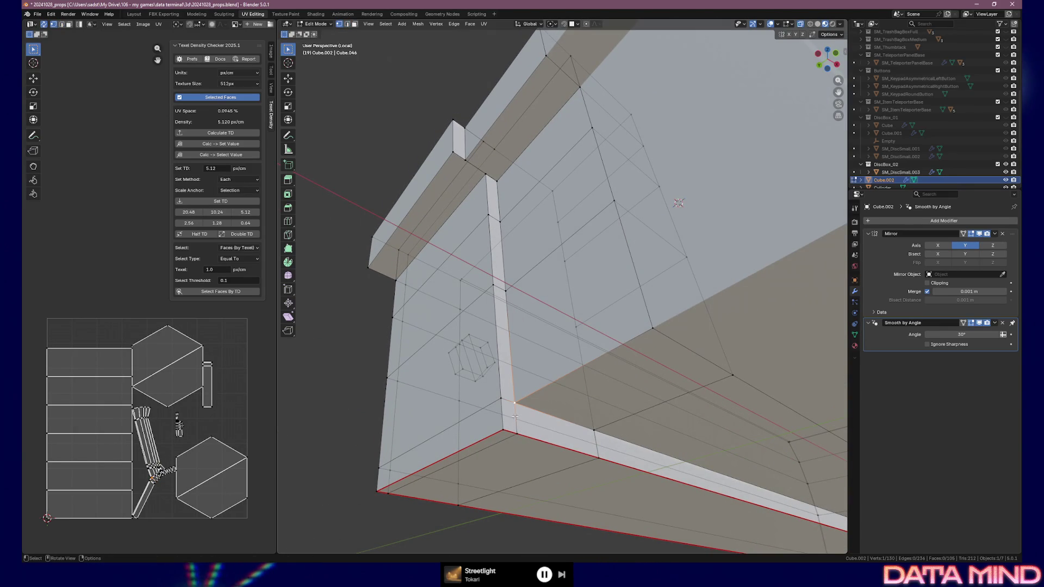
{"action": "key", "text": "2"}
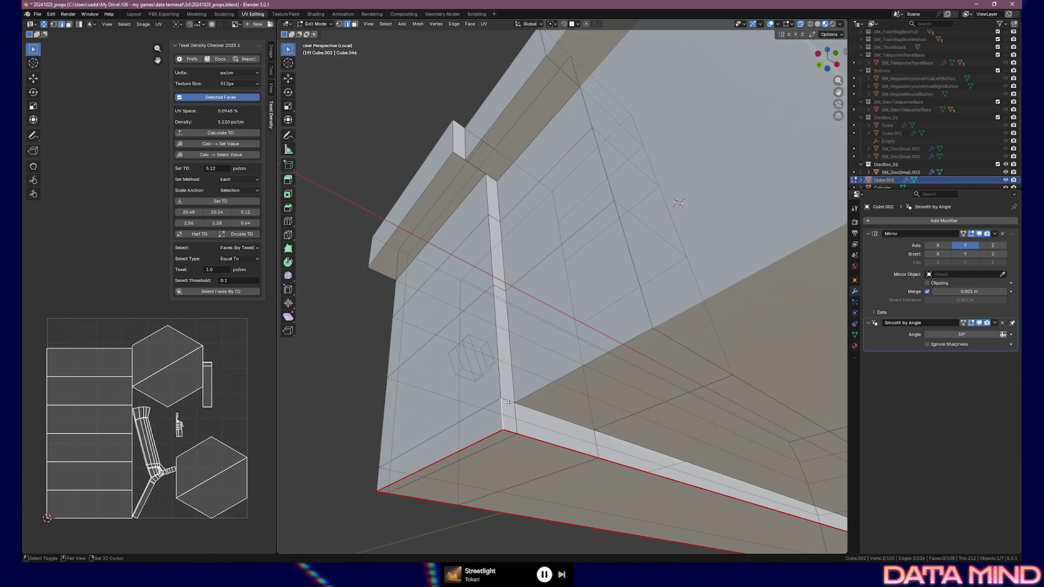
Step: Mark the indent's vertical inner corner edges as seams so it re-unwraps
{"action": "right_click", "coordinate": [508, 402]}
{"action": "left_click", "coordinate": [508, 401]}
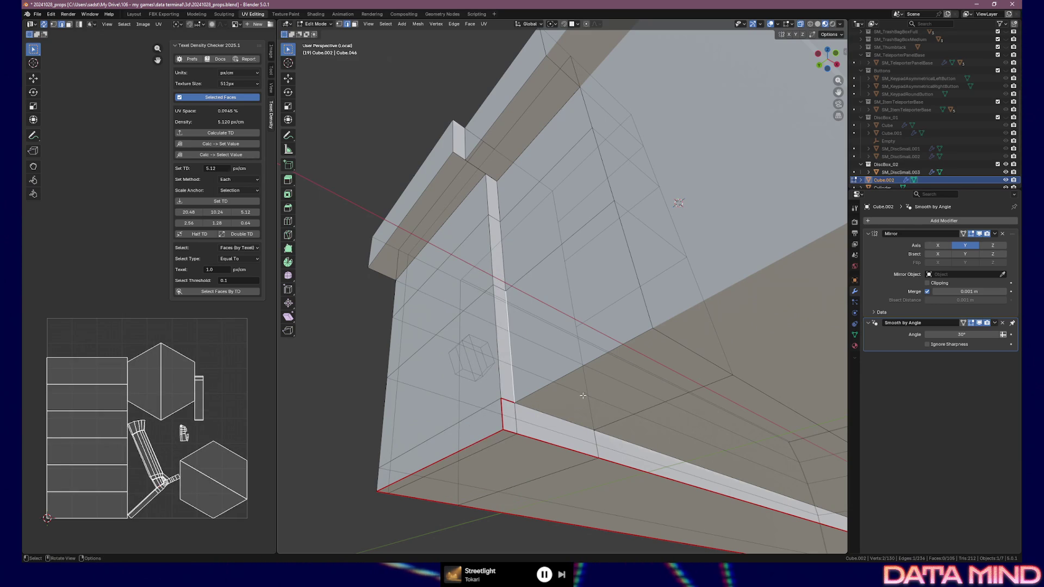
{"action": "right_click", "coordinate": [567, 372]}
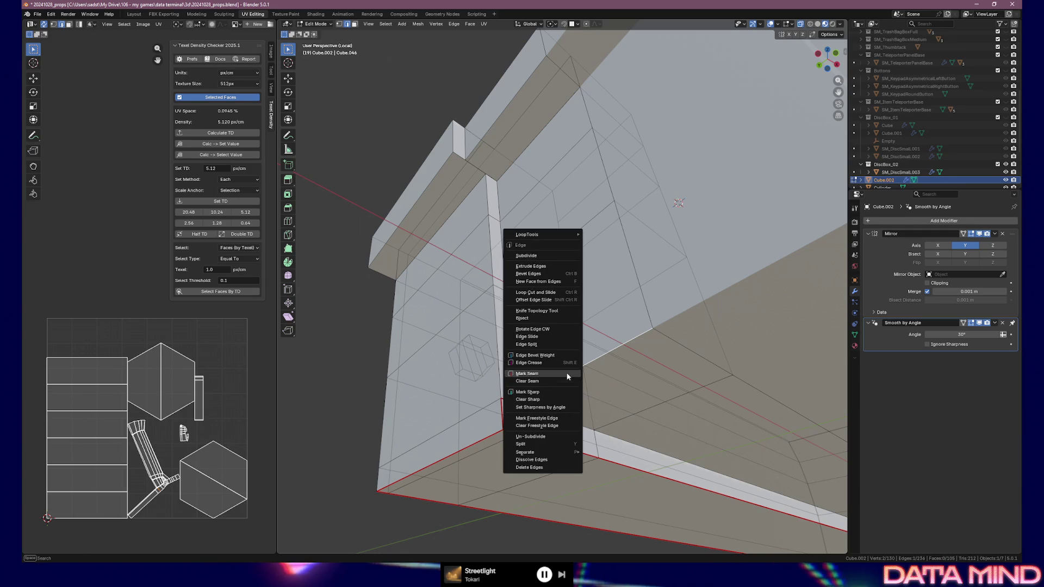
{"action": "left_click", "coordinate": [570, 386]}
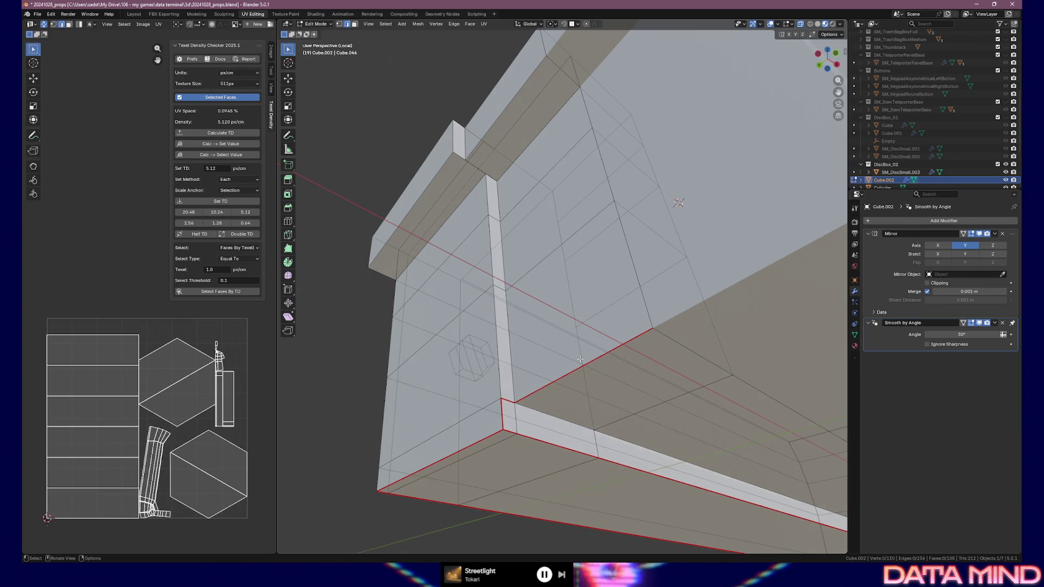
{"action": "middle_click_drag", "start_coordinate": [578, 359], "coordinate": [314, 427]}
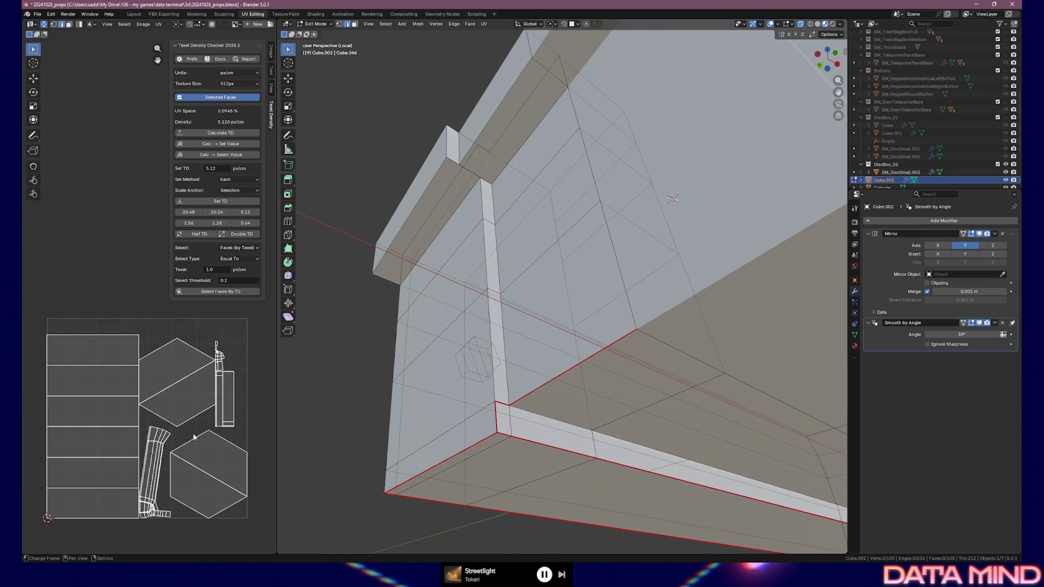
Step: Assign Material.001 to the box's empty material slot
{"action": "left_click", "coordinate": [853, 346]}
{"action": "left_click", "coordinate": [868, 254]}
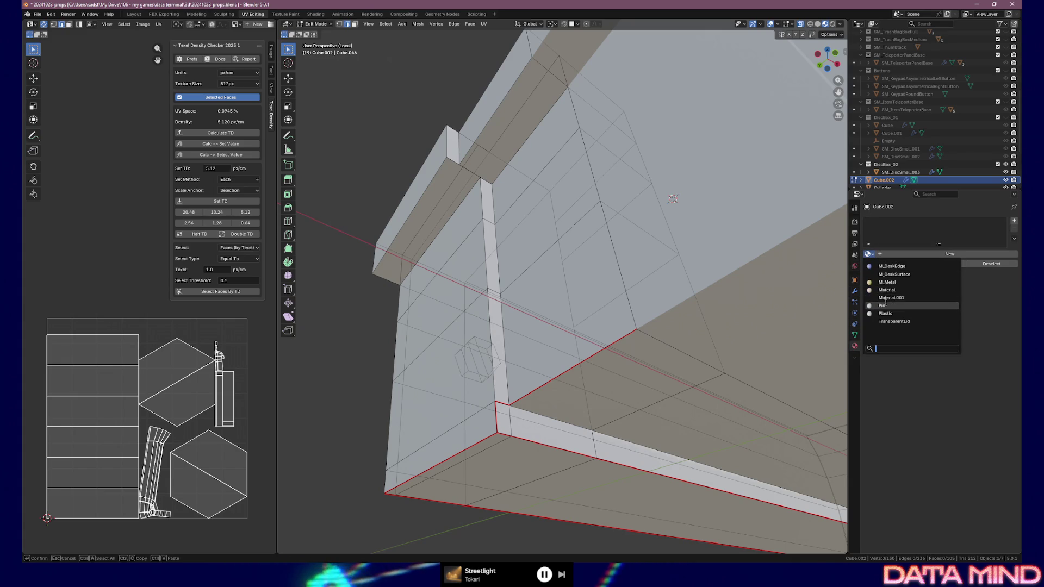
{"action": "left_click", "coordinate": [886, 301]}
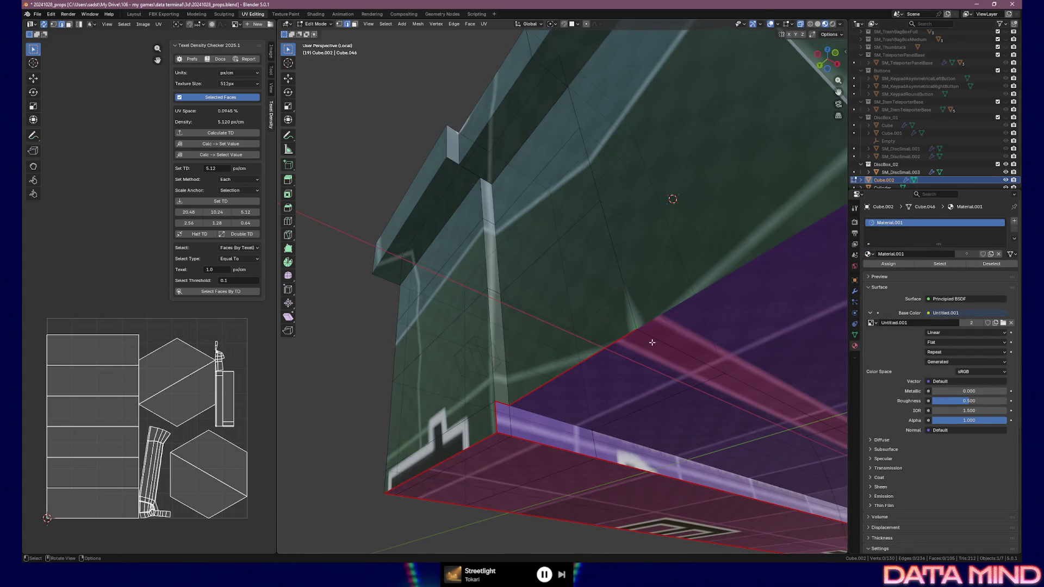
{"action": "middle_click_drag", "start_coordinate": [611, 322], "coordinate": [634, 293]}
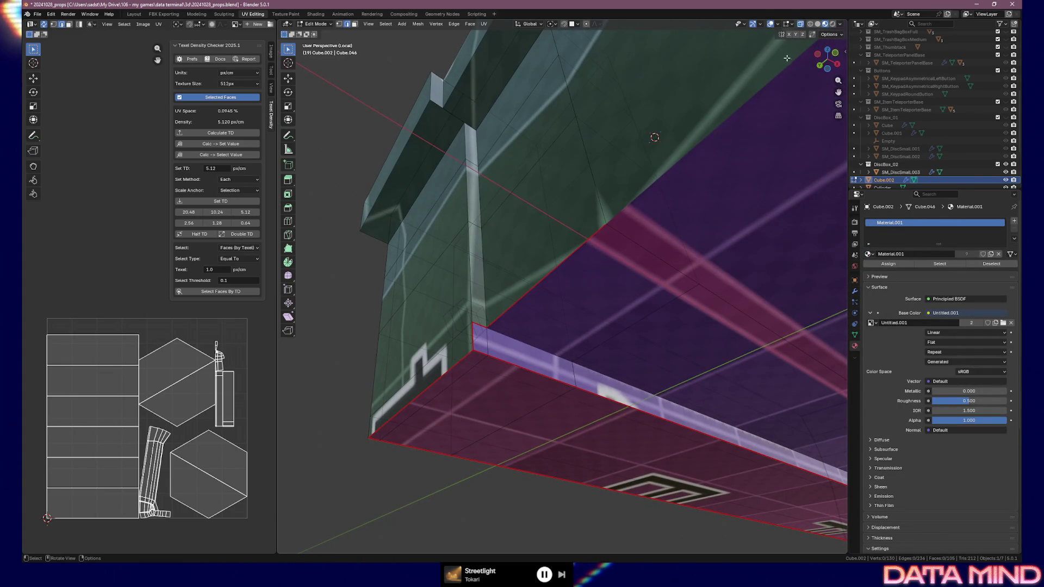
Step: Preview the box in rendered shading, then select an edge along the underside light strip
{"action": "left_click", "coordinate": [831, 25]}
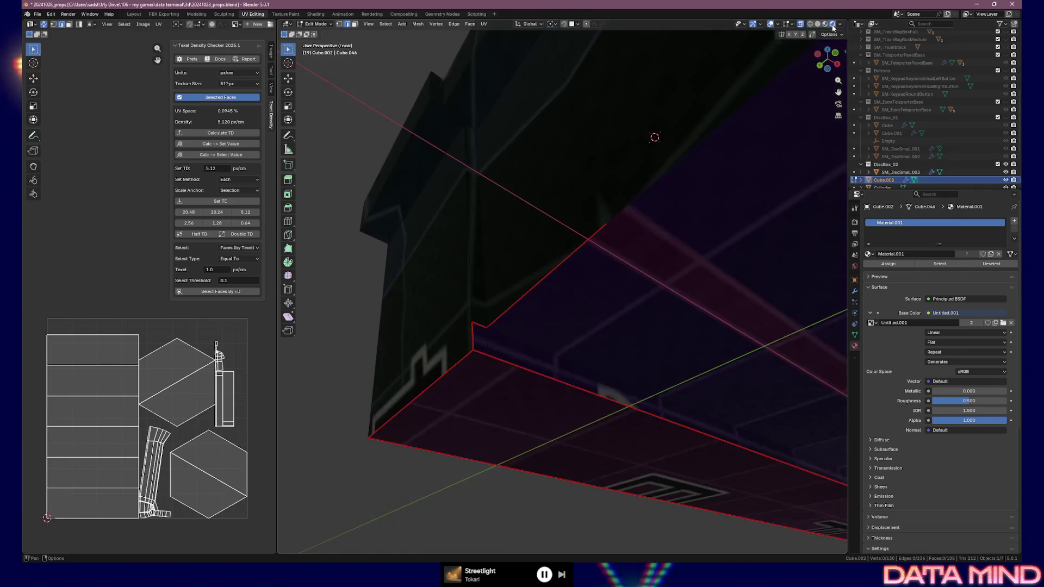
{"action": "left_click", "coordinate": [826, 25]}
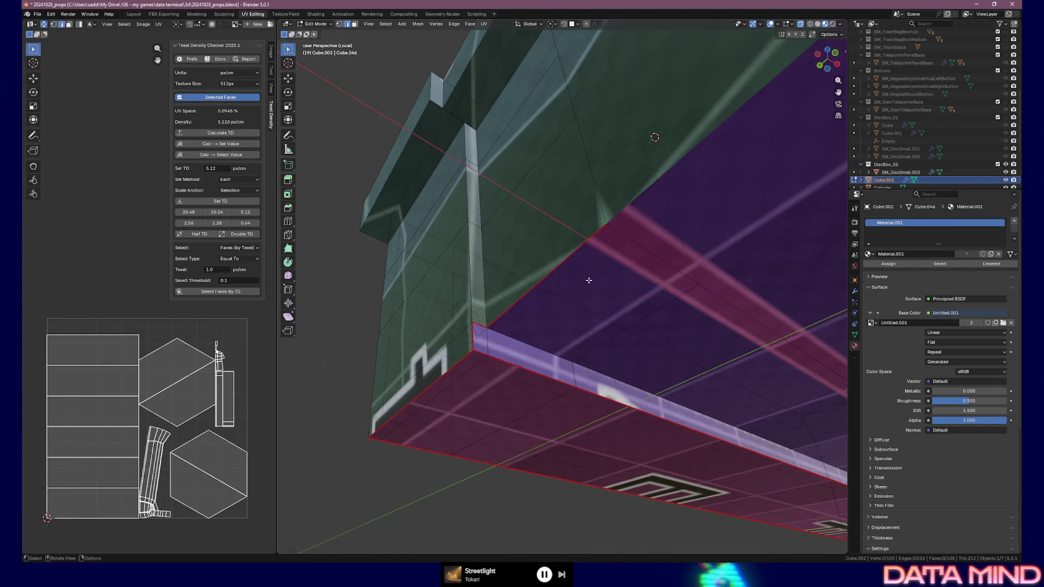
{"action": "mouse_move", "coordinate": [600, 268]}
{"action": "middle_mouse_down"}
{"action": "mouse_move", "coordinate": [691, 298]}
{"action": "mouse_move", "coordinate": [635, 266]}
{"action": "mouse_move", "coordinate": [493, 320]}
{"action": "middle_mouse_up"}
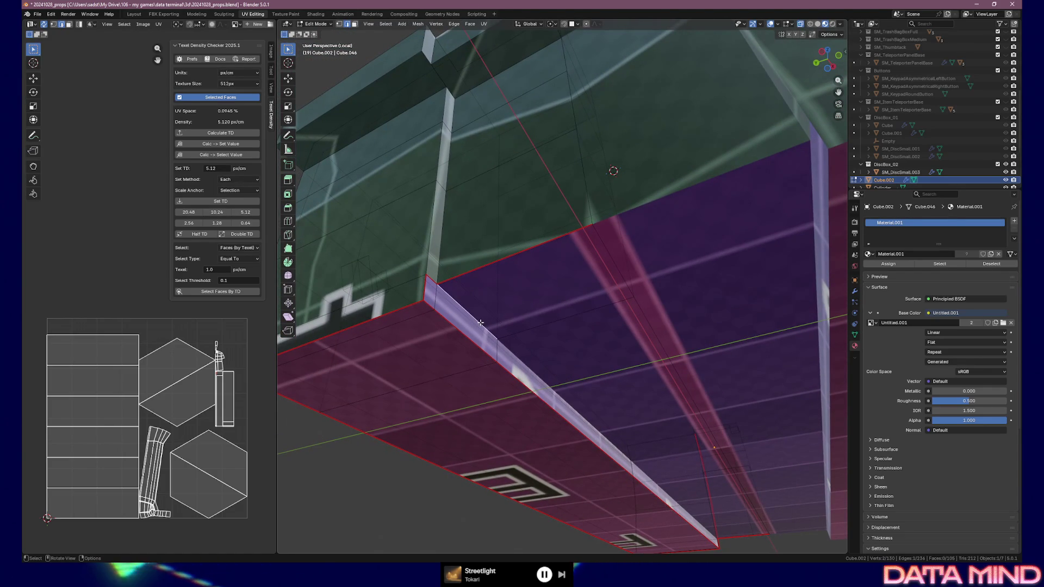
{"action": "left_click", "coordinate": [568, 396], "text": "shift"}
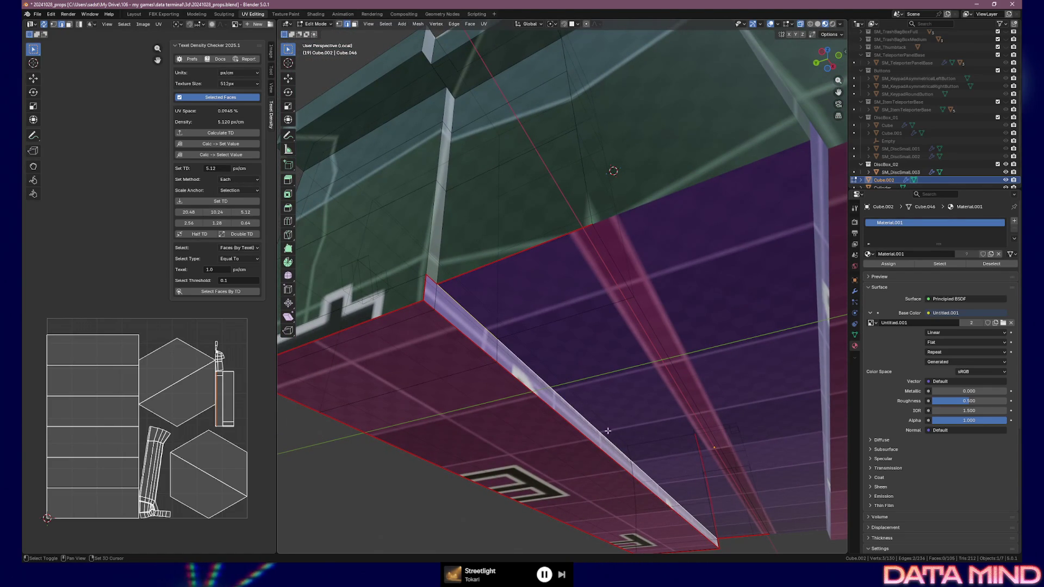
Step: Mark the long light-strip edge on the underside as a seam
{"action": "right_click", "coordinate": [618, 457]}
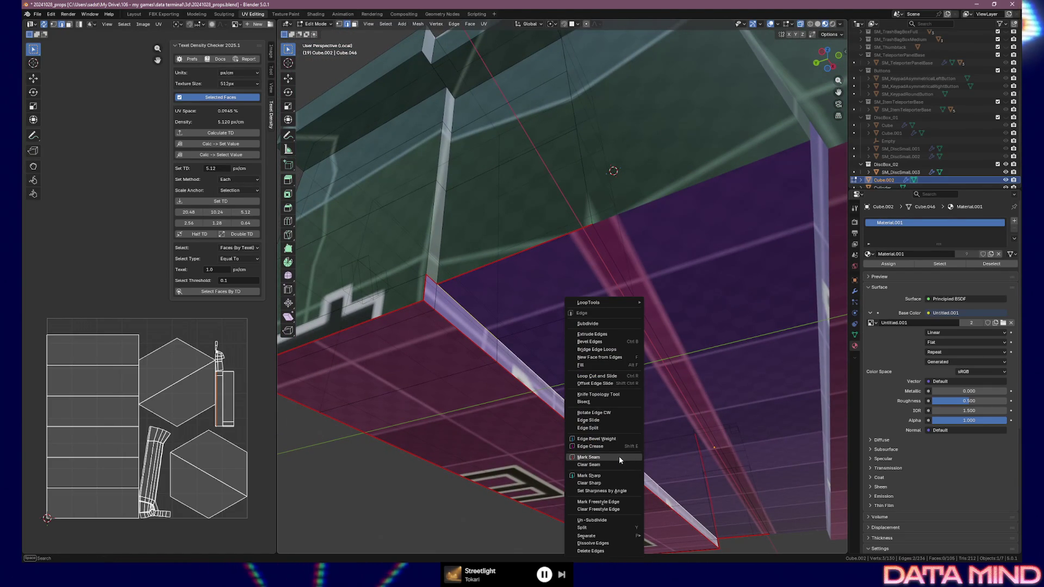
{"action": "left_click", "coordinate": [619, 457]}
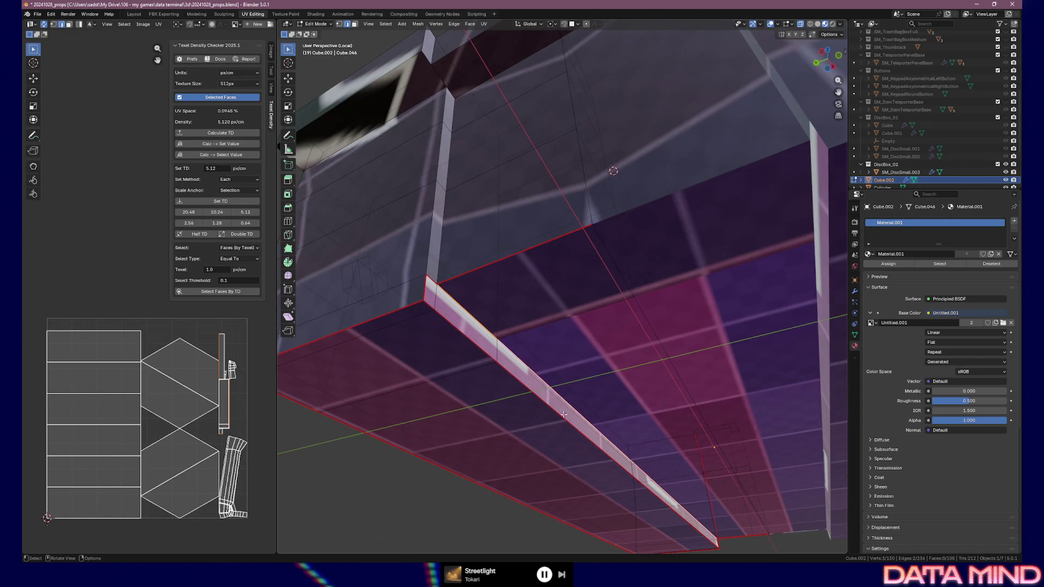
{"action": "mouse_move", "coordinate": [475, 318]}
{"action": "middle_mouse_down"}
{"action": "mouse_move", "coordinate": [508, 309]}
{"action": "mouse_move", "coordinate": [496, 321]}
{"action": "mouse_move", "coordinate": [588, 323]}
{"action": "middle_mouse_up"}
{"action": "mouse_move", "coordinate": [535, 253]}
{"action": "middle_mouse_down"}
{"action": "mouse_move", "coordinate": [529, 317]}
{"action": "mouse_move", "coordinate": [491, 252]}
{"action": "middle_mouse_up"}
Step: Test-move a ledge vertex and cancel, then inspect the gaps along the ledge
{"action": "left_click", "coordinate": [491, 253]}
{"action": "key", "text": "g"}
{"action": "key", "text": "Escape"}
{"action": "mouse_move", "coordinate": [551, 248]}
{"action": "middle_mouse_down"}
{"action": "mouse_move", "coordinate": [465, 261]}
{"action": "mouse_move", "coordinate": [493, 287]}
{"action": "middle_mouse_up"}
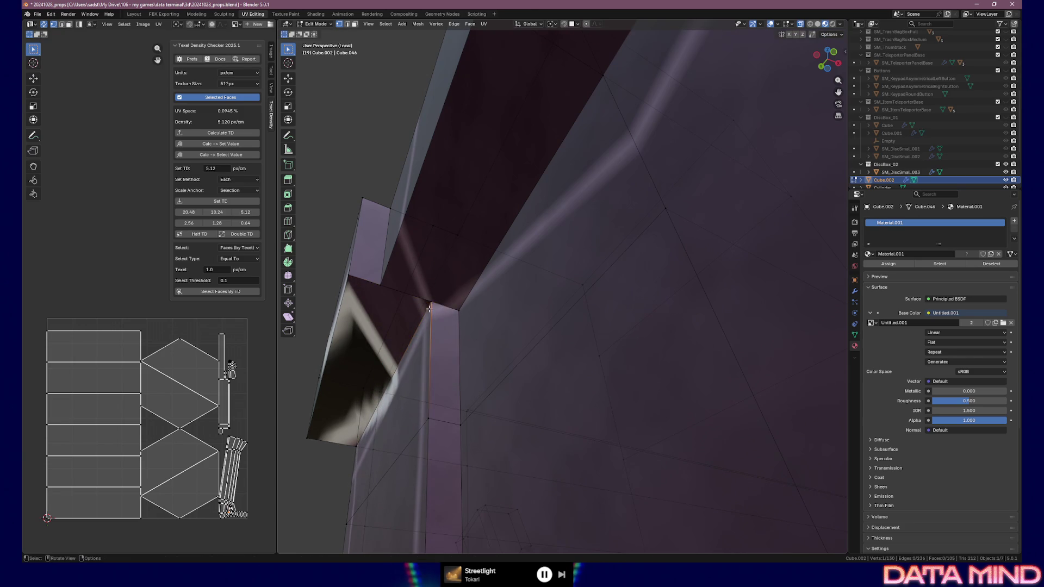
{"action": "middle_click_drag", "start_coordinate": [425, 295], "coordinate": [488, 408]}
{"action": "key", "text": "g"}
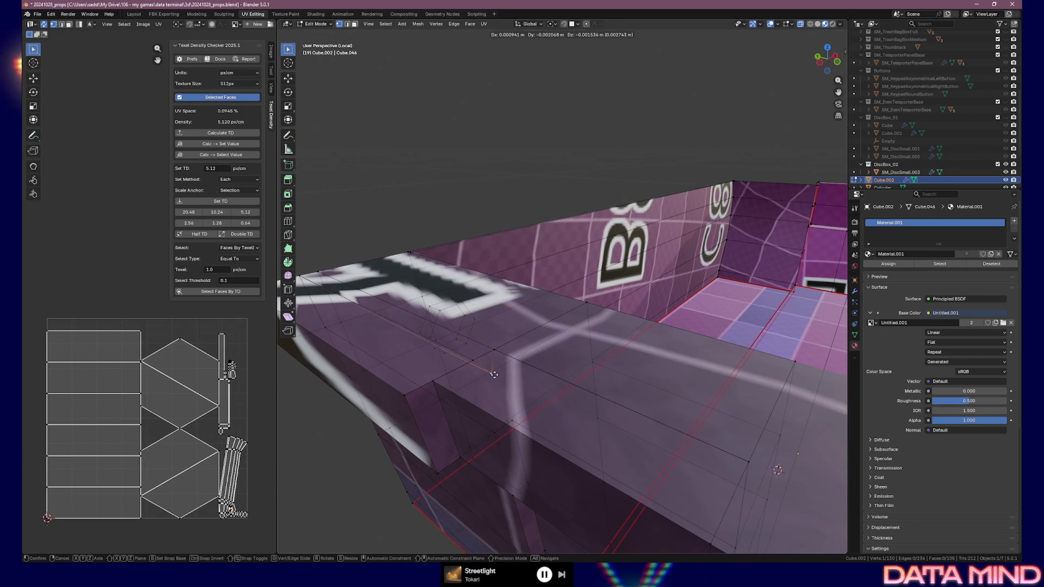
{"action": "left_click", "coordinate": [422, 367]}
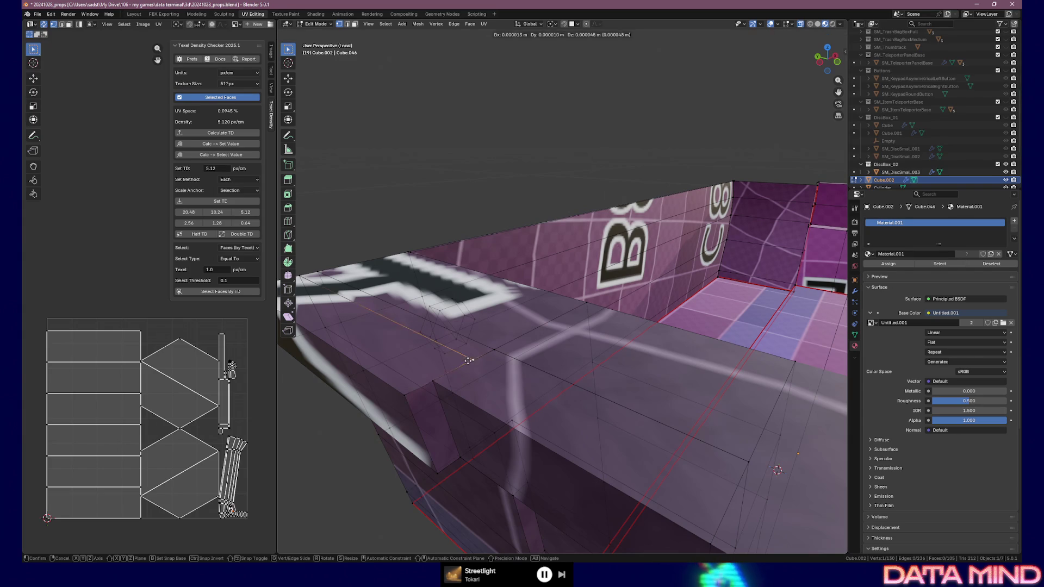
{"action": "mouse_move", "coordinate": [469, 361]}
{"action": "middle_mouse_down"}
{"action": "mouse_move", "coordinate": [479, 368]}
{"action": "mouse_move", "coordinate": [546, 340]}
{"action": "mouse_move", "coordinate": [439, 357]}
{"action": "middle_mouse_up"}
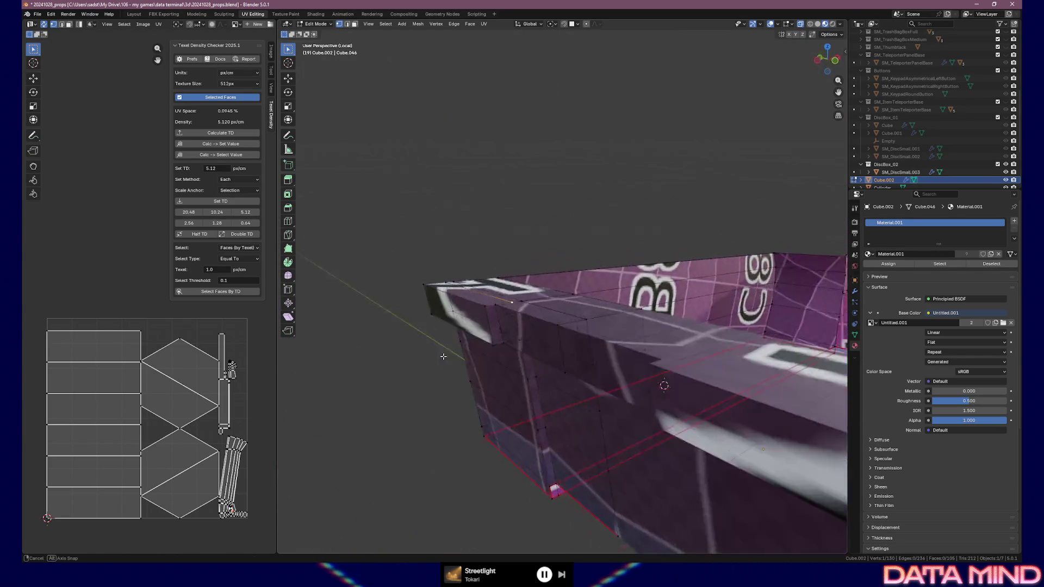
{"action": "mouse_move", "coordinate": [440, 357]}
{"action": "middle_mouse_down"}
{"action": "mouse_move", "coordinate": [621, 349]}
{"action": "mouse_move", "coordinate": [548, 396]}
{"action": "mouse_move", "coordinate": [554, 360]}
{"action": "mouse_move", "coordinate": [602, 339]}
{"action": "mouse_move", "coordinate": [572, 332]}
{"action": "mouse_move", "coordinate": [645, 337]}
{"action": "mouse_move", "coordinate": [603, 341]}
{"action": "mouse_move", "coordinate": [365, 267]}
{"action": "middle_mouse_up"}
{"action": "scroll", "coordinate": [622, 349], "scroll_direction": "up", "scroll_amount": 3}
{"action": "scroll", "coordinate": [622, 349], "scroll_direction": "up", "scroll_amount": 3}
{"action": "scroll", "coordinate": [583, 370], "scroll_direction": "down", "scroll_amount": 4}
{"action": "scroll", "coordinate": [554, 360], "scroll_direction": "up", "scroll_amount": 4}
{"action": "key", "text": "Tab"}
{"action": "scroll", "coordinate": [572, 332], "scroll_direction": "up", "scroll_amount": 3}
{"action": "key", "text": "Tab"}
{"action": "scroll", "coordinate": [571, 332], "scroll_direction": "up", "scroll_amount": 2}
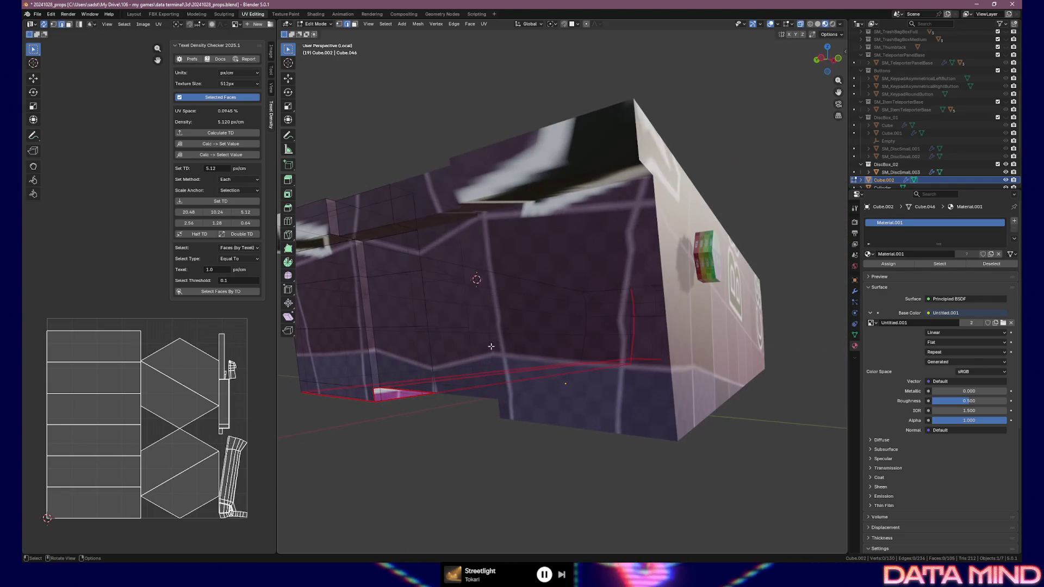
Step: Mark the side wall section's edge and its top edge as seams
{"action": "right_click", "coordinate": [366, 265]}
{"action": "left_click", "coordinate": [365, 260]}
{"action": "middle_click_drag", "start_coordinate": [366, 260], "coordinate": [504, 238]}
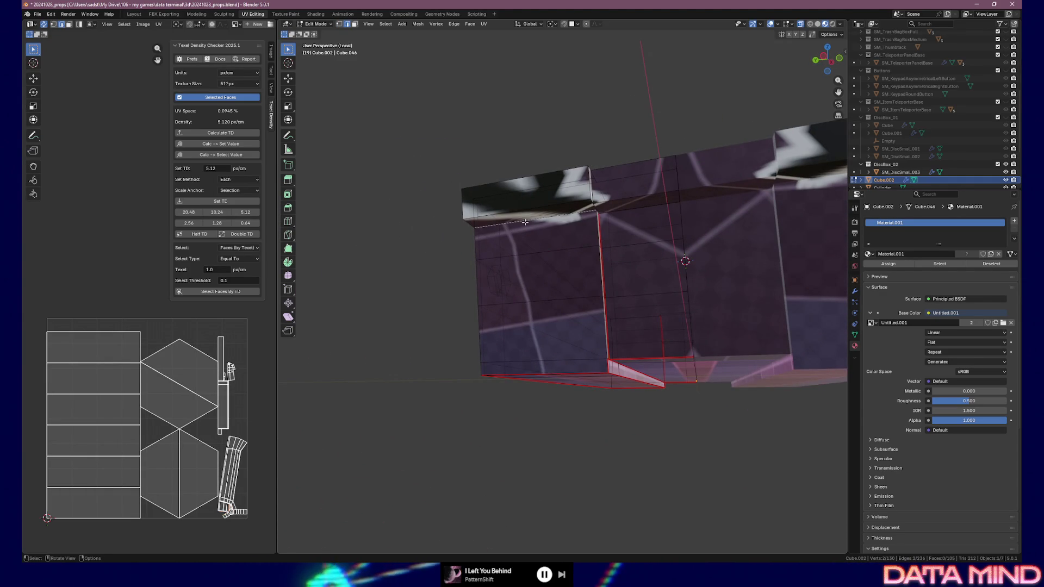
{"action": "middle_click_drag", "start_coordinate": [504, 238], "coordinate": [577, 232]}
{"action": "right_click", "coordinate": [475, 247]}
{"action": "left_click", "coordinate": [466, 248]}
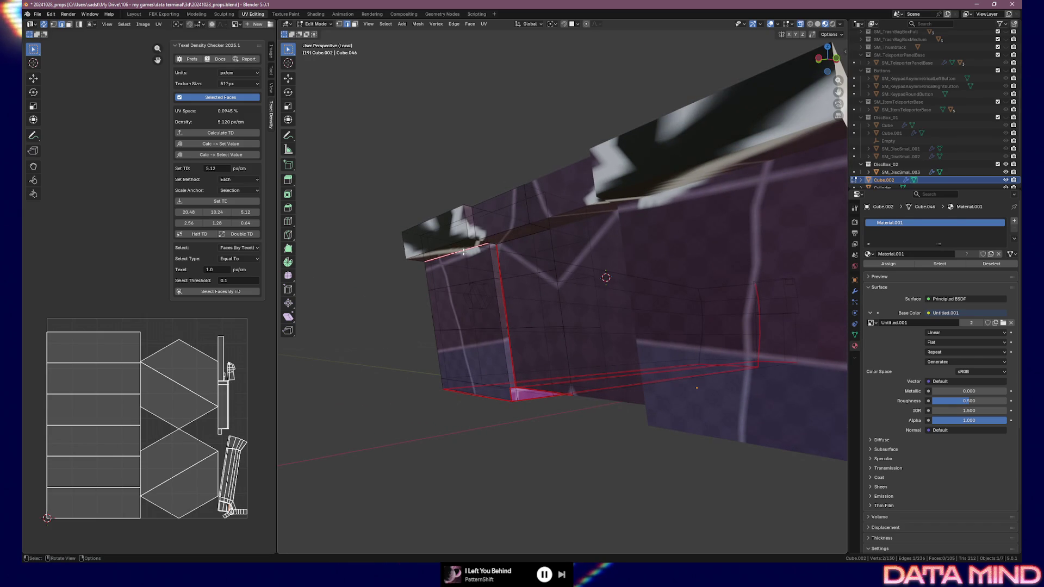
{"action": "right_click", "coordinate": [463, 250]}
{"action": "left_click", "coordinate": [464, 252]}
Step: Mark the wall's corner edge and the green panel outline as seams so the faces re-unwrap
{"action": "mouse_move", "coordinate": [462, 253]}
{"action": "middle_mouse_down"}
{"action": "mouse_move", "coordinate": [663, 259]}
{"action": "mouse_move", "coordinate": [650, 275]}
{"action": "middle_mouse_up"}
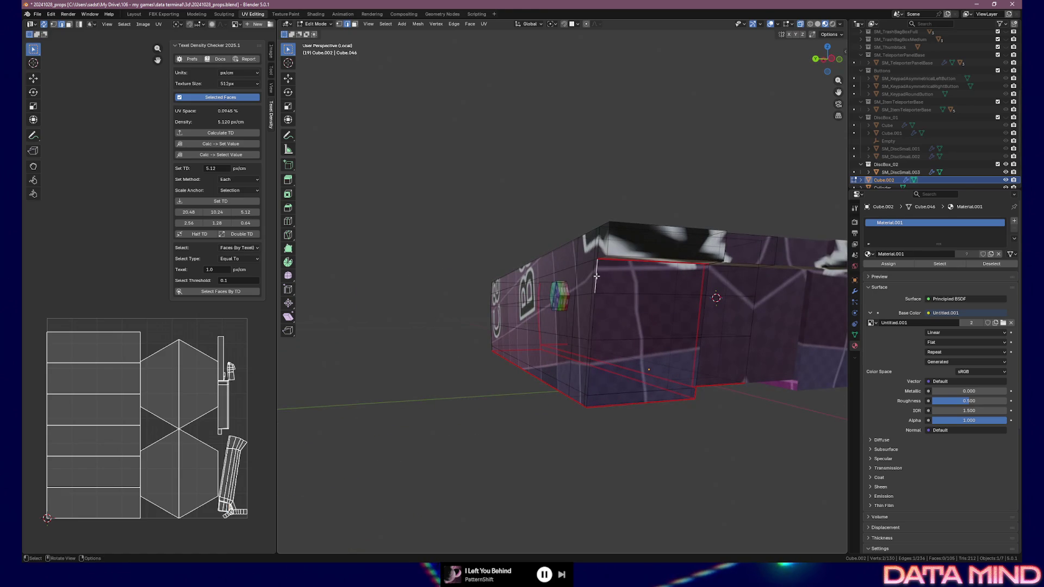
{"action": "right_click", "coordinate": [587, 401]}
{"action": "left_click", "coordinate": [588, 401]}
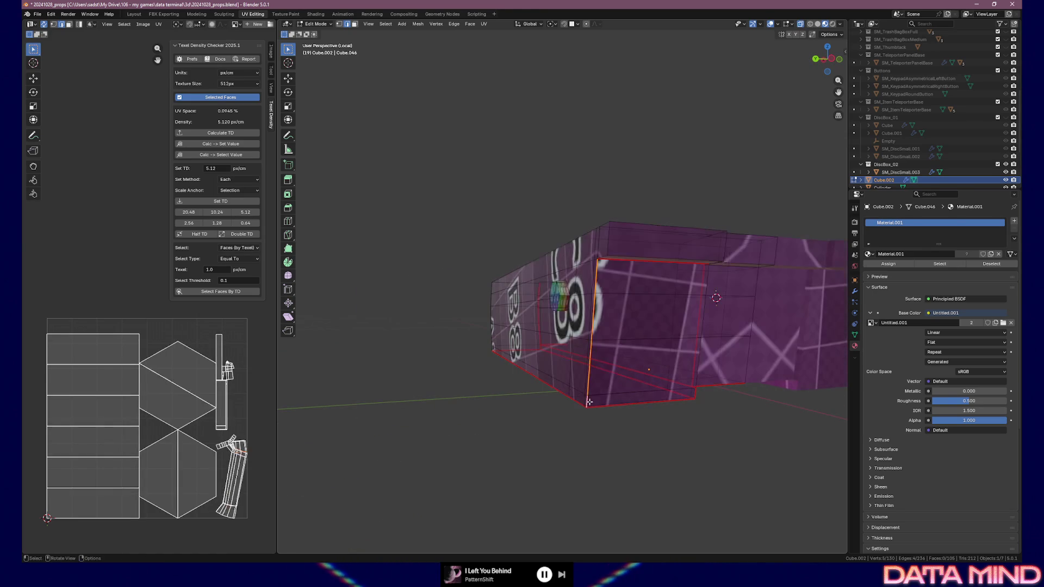
{"action": "mouse_move", "coordinate": [562, 355]}
{"action": "middle_mouse_down"}
{"action": "mouse_move", "coordinate": [530, 324]}
{"action": "mouse_move", "coordinate": [511, 343]}
{"action": "middle_mouse_up"}
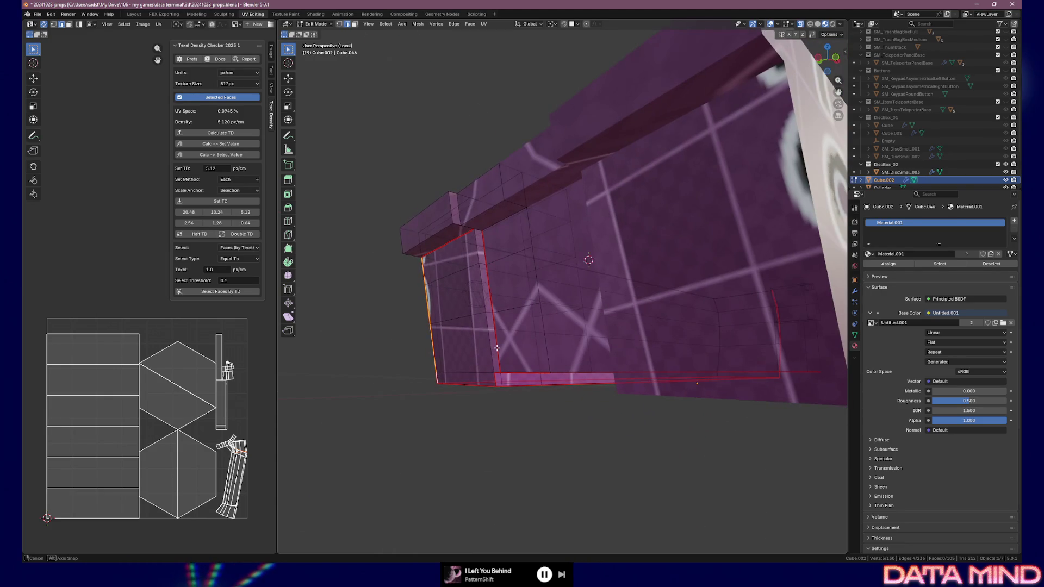
{"action": "middle_click_drag", "start_coordinate": [510, 343], "coordinate": [501, 345]}
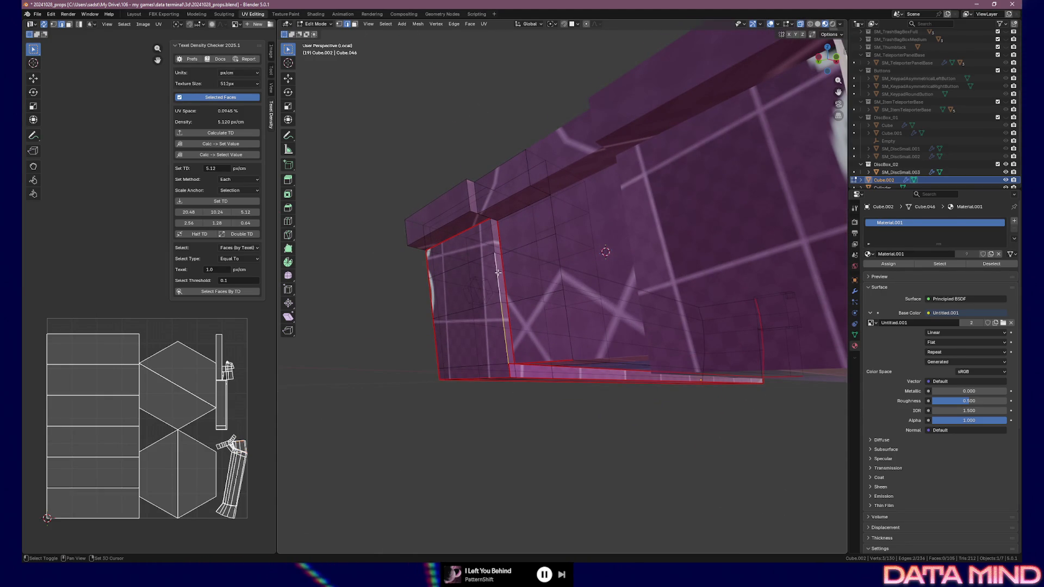
{"action": "right_click", "coordinate": [491, 233]}
{"action": "left_click", "coordinate": [491, 234]}
{"action": "mouse_move", "coordinate": [485, 255]}
{"action": "middle_mouse_down"}
{"action": "mouse_move", "coordinate": [510, 284]}
{"action": "mouse_move", "coordinate": [476, 325]}
{"action": "middle_mouse_up"}
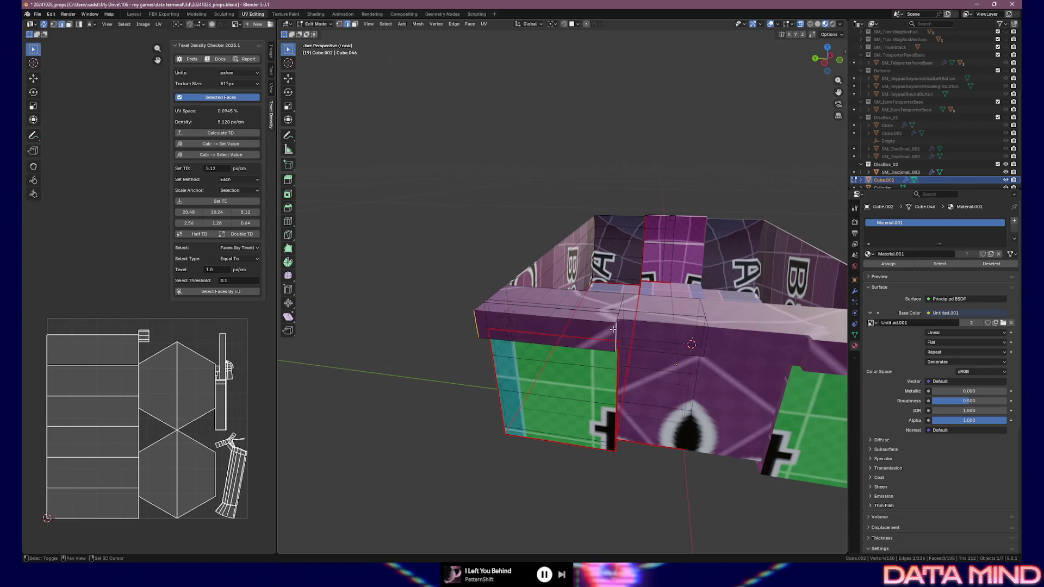
Step: Select the front ledge's vertical corner edges and inspect them from the side
{"action": "left_click", "coordinate": [546, 319], "text": "alt"}
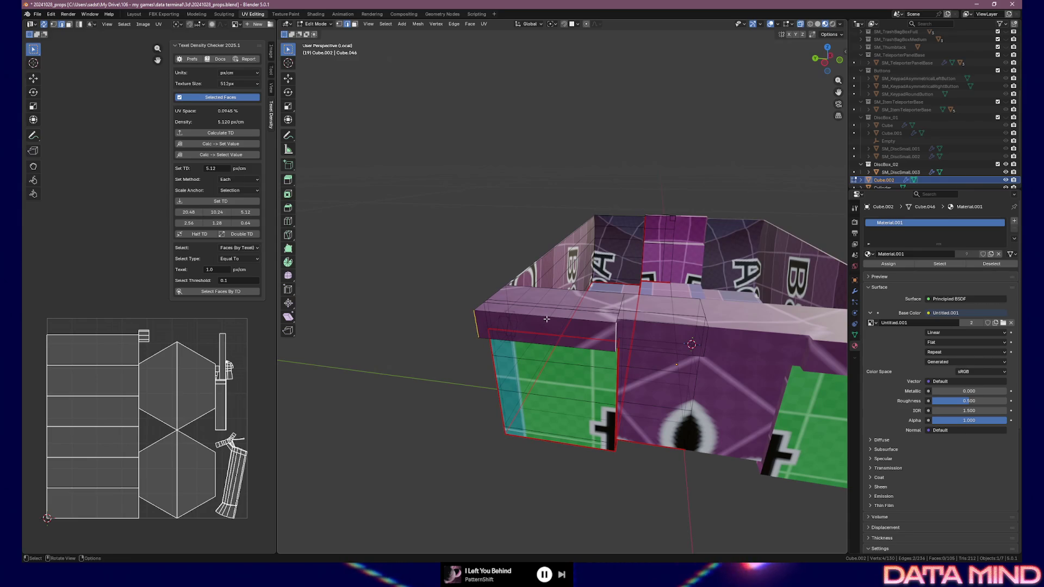
{"action": "middle_click_drag", "start_coordinate": [547, 318], "coordinate": [552, 286]}
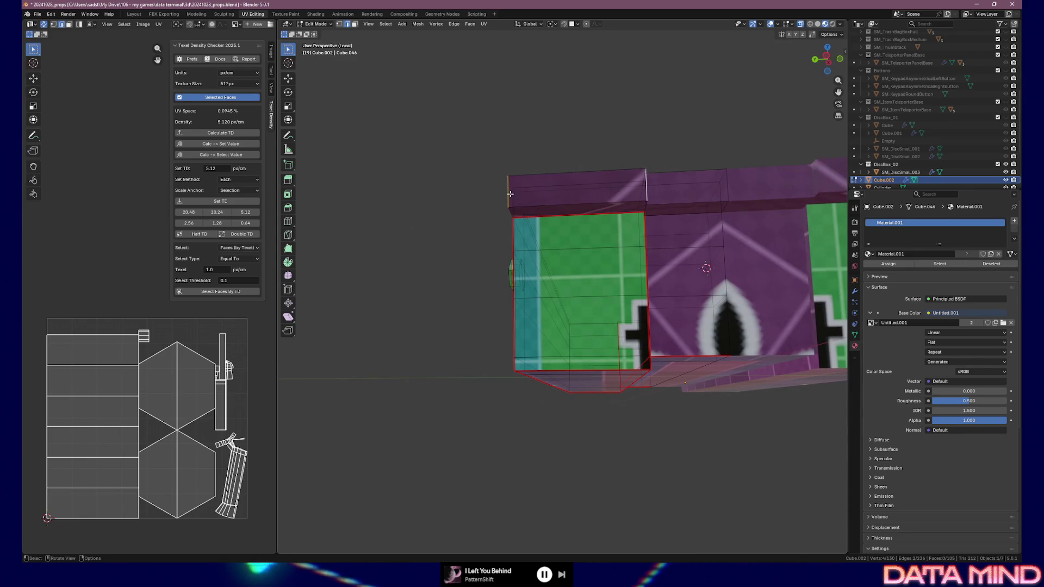
{"action": "middle_click_drag", "start_coordinate": [510, 194], "coordinate": [619, 239]}
{"action": "middle_click_drag", "start_coordinate": [663, 252], "coordinate": [582, 253]}
{"action": "scroll", "coordinate": [581, 253], "scroll_direction": "up", "scroll_amount": 3}
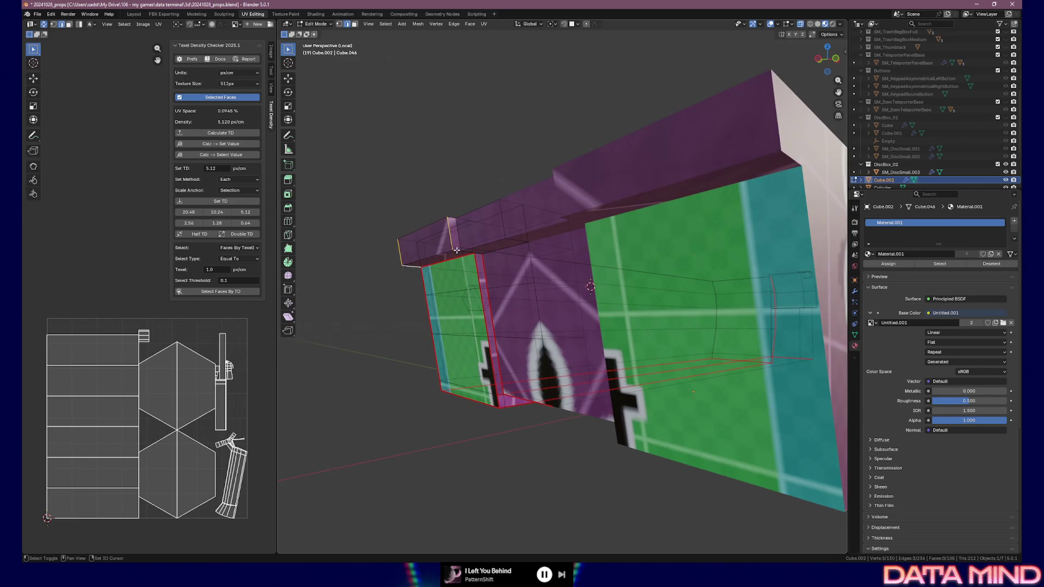
{"action": "scroll", "coordinate": [460, 255], "scroll_direction": "up", "scroll_amount": 3}
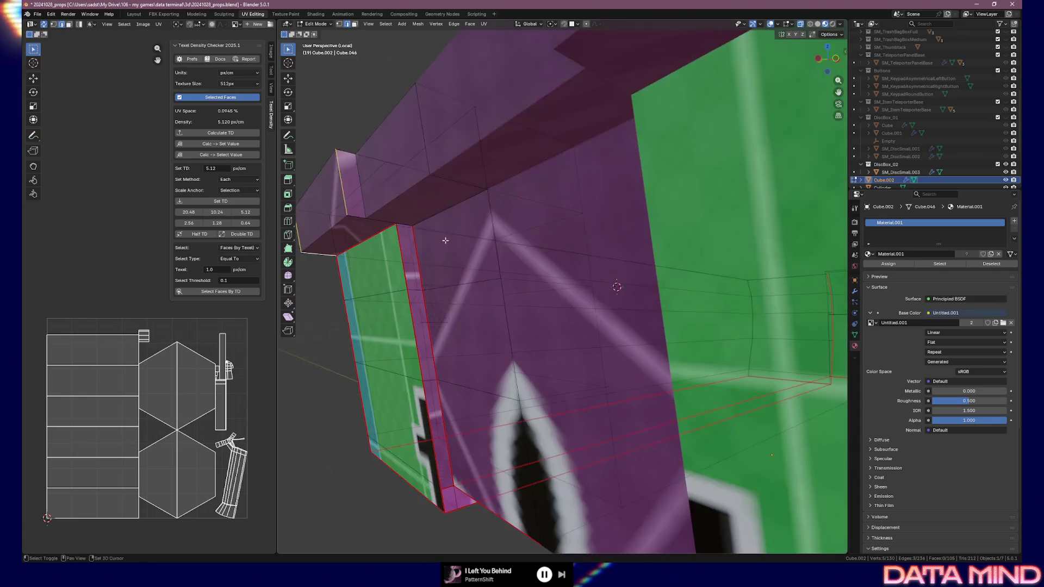
{"action": "middle_click_drag", "start_coordinate": [459, 256], "coordinate": [495, 264], "text": "shift"}
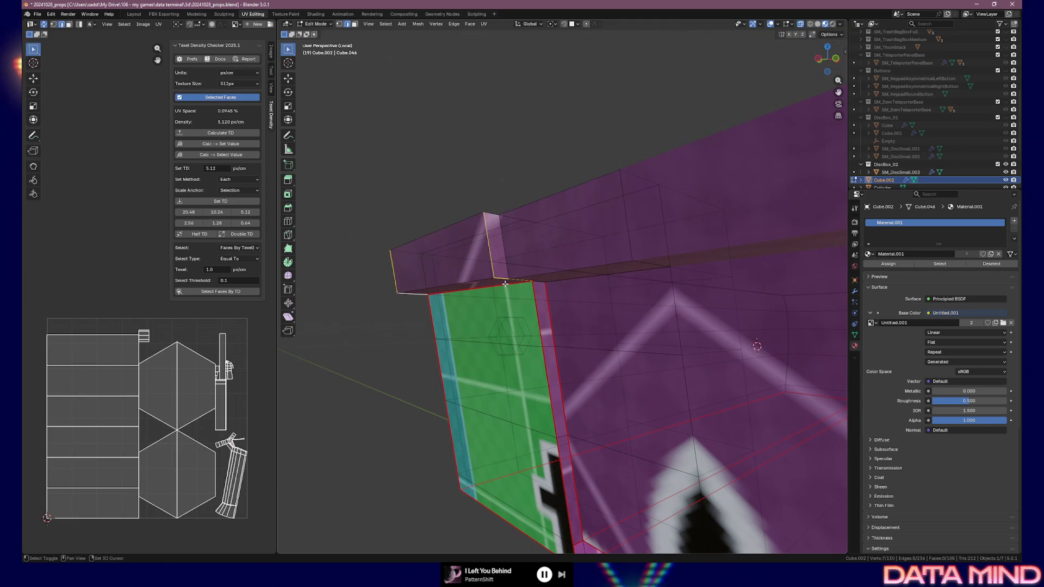
Step: Mark the selected vertical ledge edges as seams and check them around the box
{"action": "right_click", "coordinate": [499, 280]}
{"action": "left_click", "coordinate": [499, 279]}
{"action": "mouse_move", "coordinate": [498, 279]}
{"action": "middle_mouse_down"}
{"action": "mouse_move", "coordinate": [548, 325]}
{"action": "mouse_move", "coordinate": [520, 328]}
{"action": "middle_mouse_up"}
{"action": "mouse_move", "coordinate": [491, 359]}
{"action": "middle_mouse_down"}
{"action": "mouse_move", "coordinate": [460, 355]}
{"action": "mouse_move", "coordinate": [528, 346]}
{"action": "mouse_move", "coordinate": [526, 329]}
{"action": "middle_mouse_up"}
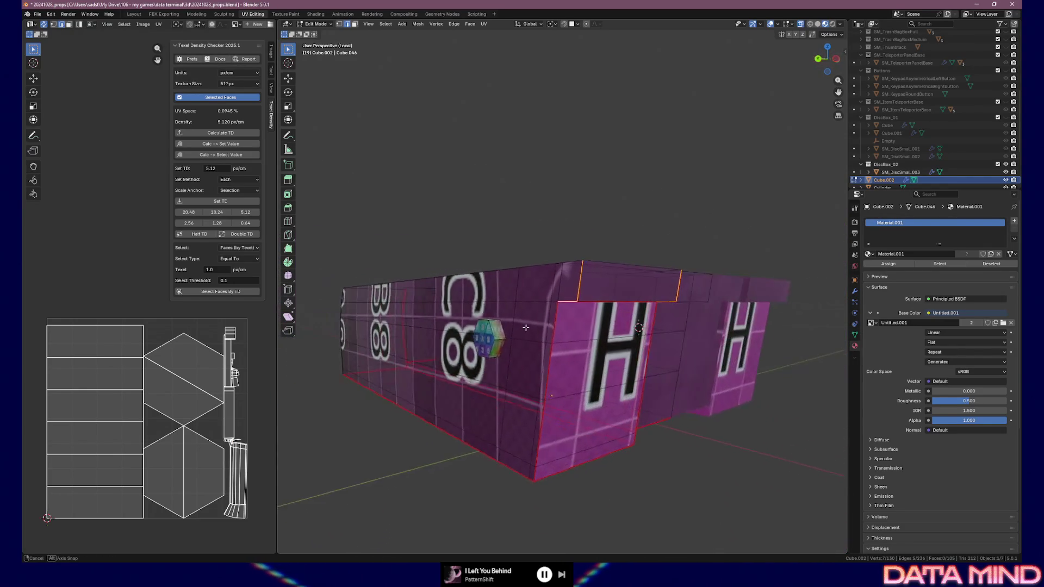
Step: Mark two more sets of remaining ledge edges as seams
{"action": "mouse_move", "coordinate": [526, 328]}
{"action": "middle_mouse_down"}
{"action": "mouse_move", "coordinate": [458, 334]}
{"action": "mouse_move", "coordinate": [501, 341]}
{"action": "middle_mouse_up"}
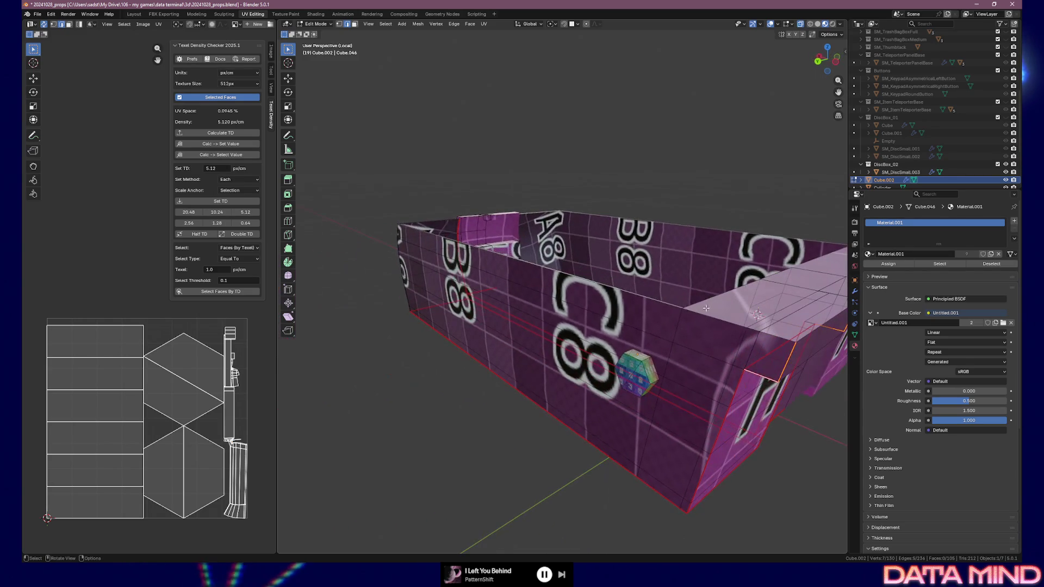
{"action": "right_click", "coordinate": [769, 337]}
{"action": "left_click", "coordinate": [752, 336]}
{"action": "mouse_move", "coordinate": [752, 336]}
{"action": "middle_mouse_down"}
{"action": "mouse_move", "coordinate": [521, 288]}
{"action": "mouse_move", "coordinate": [528, 346]}
{"action": "middle_mouse_up"}
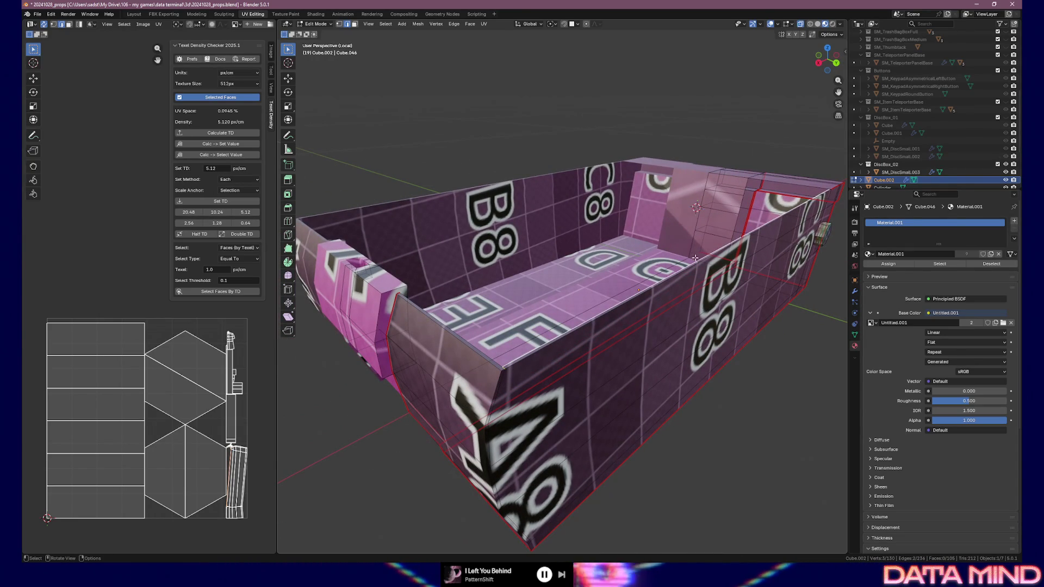
{"action": "key", "text": "ctrl+e"}
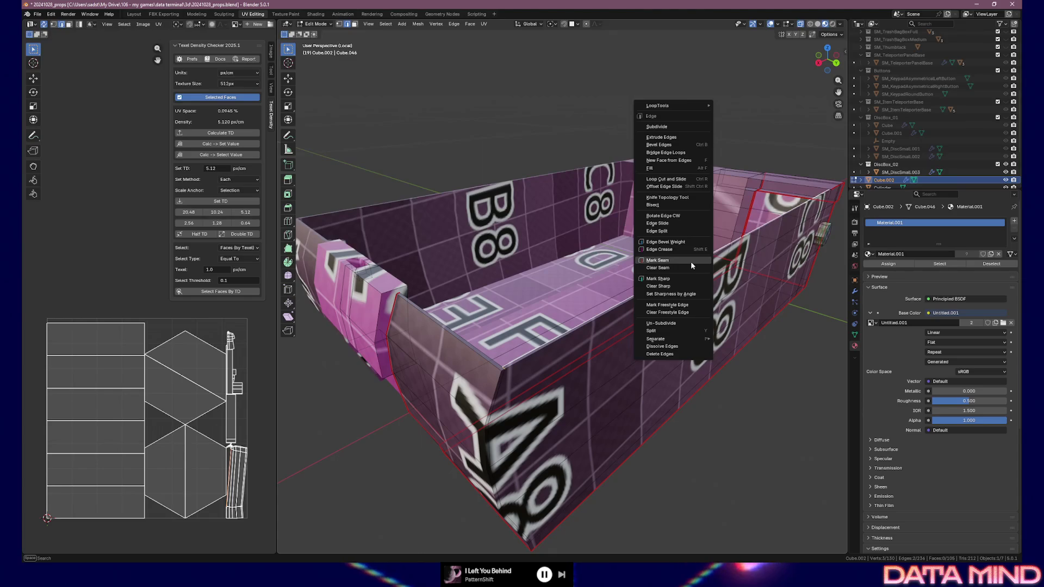
{"action": "left_click", "coordinate": [691, 261]}
Step: Mark the indent edges inside the box as seams, updating the UV layout
{"action": "middle_click_drag", "start_coordinate": [691, 261], "coordinate": [571, 245]}
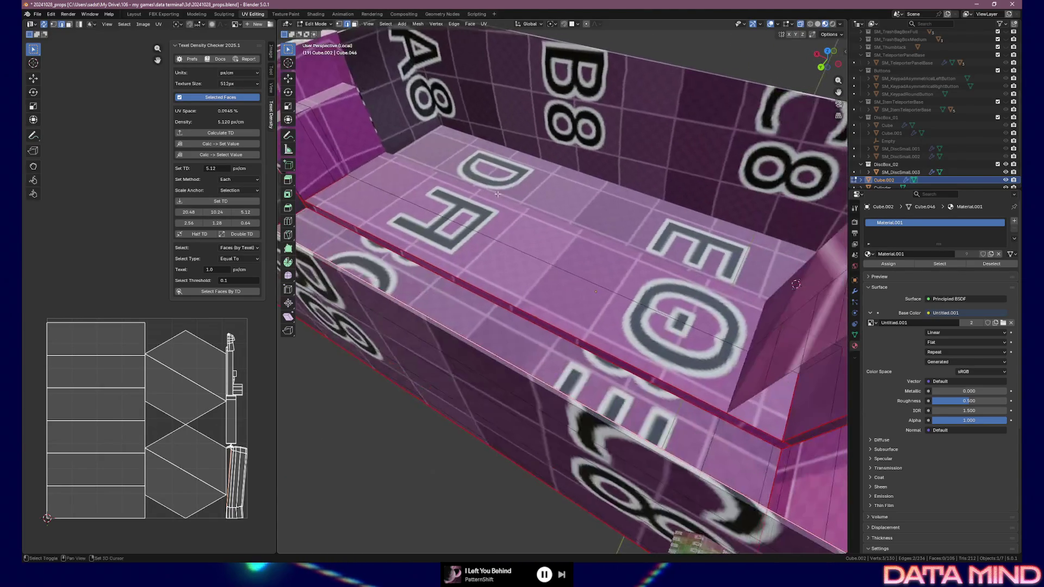
{"action": "middle_click_drag", "start_coordinate": [486, 186], "coordinate": [613, 326]}
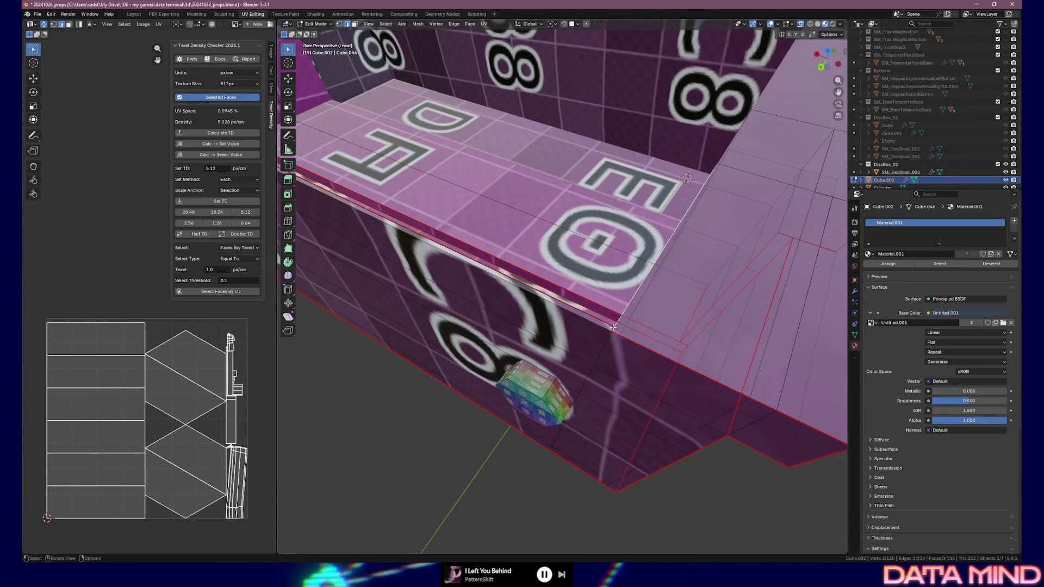
{"action": "key", "text": "ctrl+e"}
{"action": "left_click", "coordinate": [617, 322]}
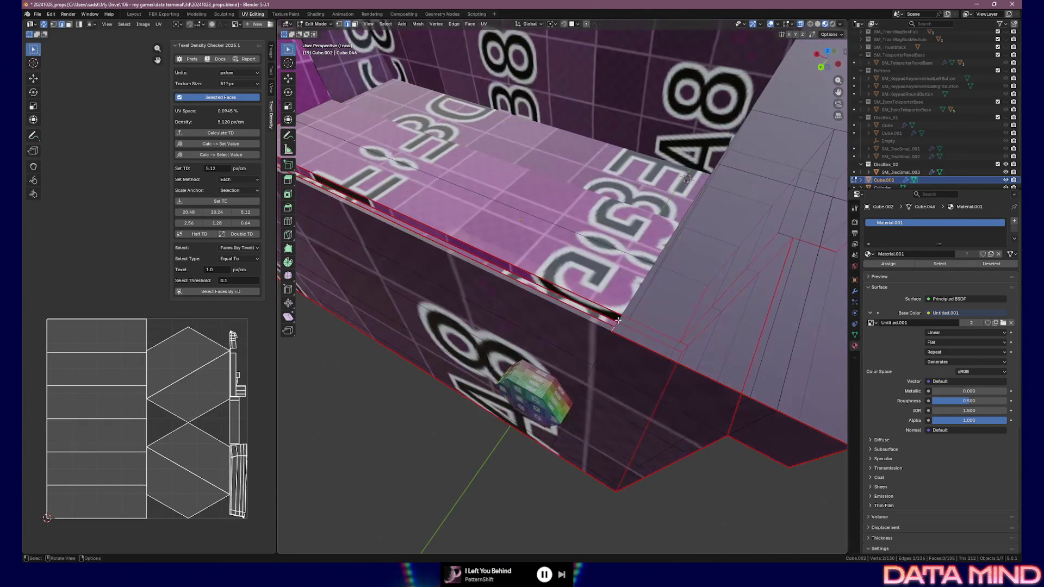
Step: Inspect the lettered box wall and return Cube.002 to Object Mode
{"action": "middle_click_drag", "start_coordinate": [576, 310], "coordinate": [487, 272]}
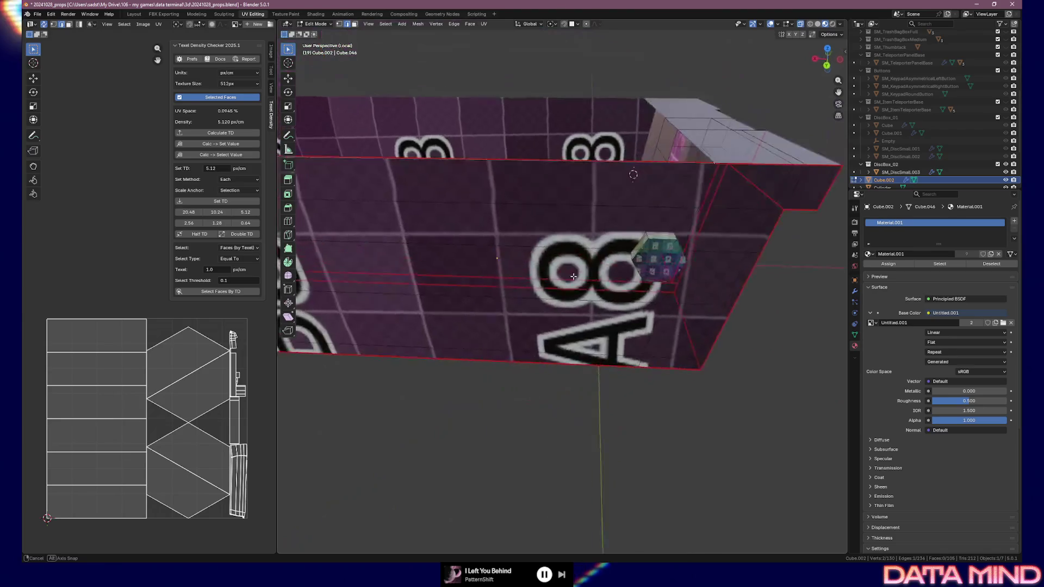
{"action": "mouse_move", "coordinate": [487, 272]}
{"action": "middle_mouse_down"}
{"action": "mouse_move", "coordinate": [569, 243]}
{"action": "mouse_move", "coordinate": [581, 274]}
{"action": "middle_mouse_up"}
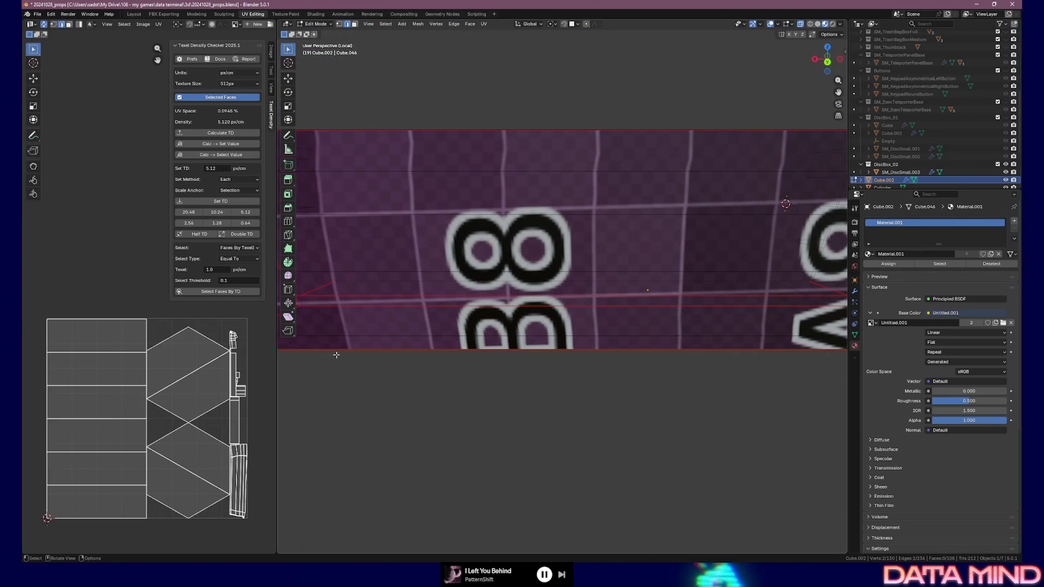
{"action": "middle_click_drag", "start_coordinate": [642, 327], "coordinate": [399, 353]}
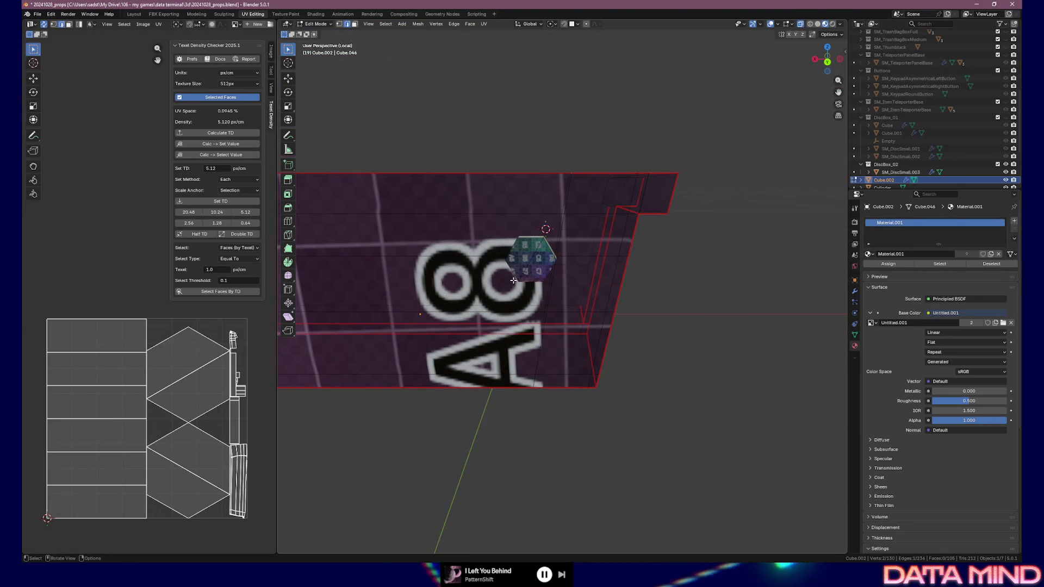
{"action": "key", "text": "Tab"}
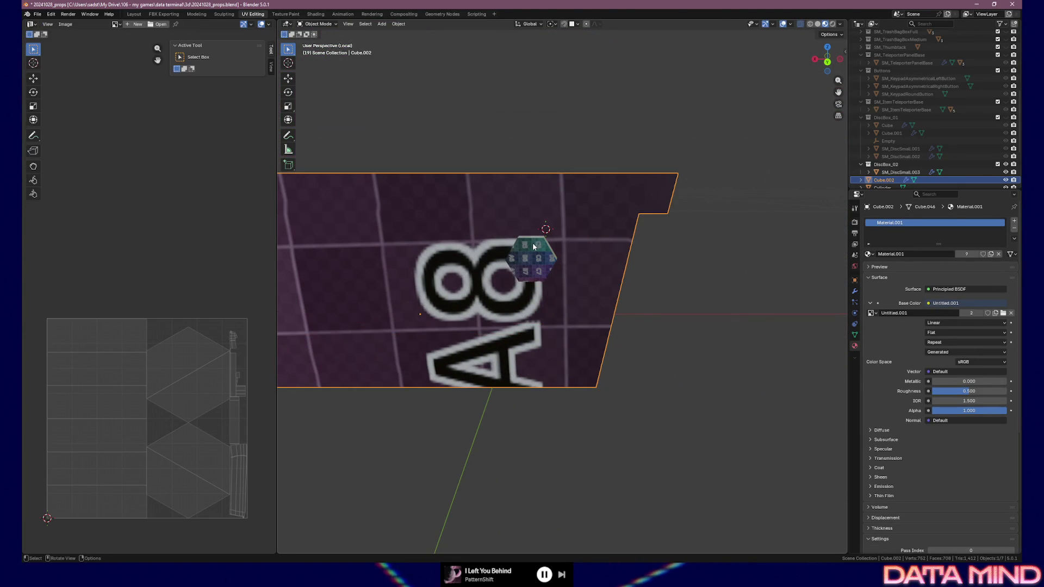
Step: Apply all transforms to the box and select every face to show its UVs over the grid
{"action": "key", "text": "ctrl+a"}
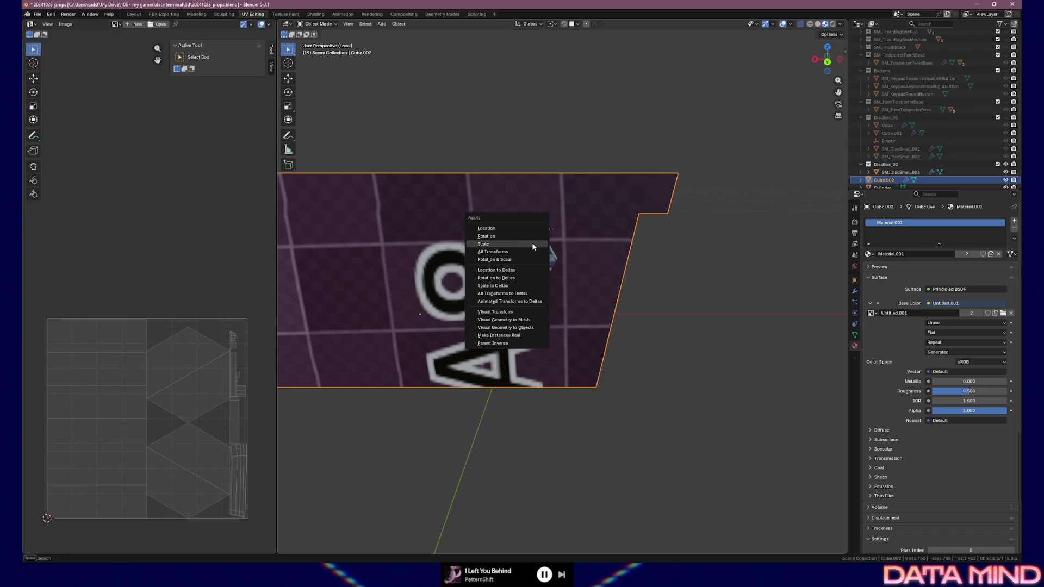
{"action": "left_click", "coordinate": [526, 252]}
{"action": "key", "text": "Tab"}
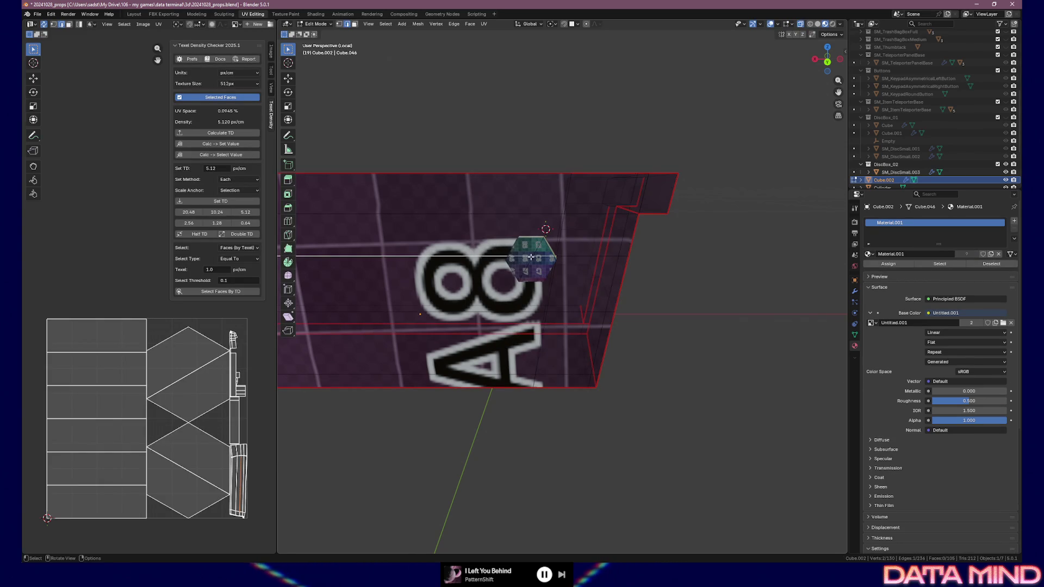
{"action": "key", "text": "a"}
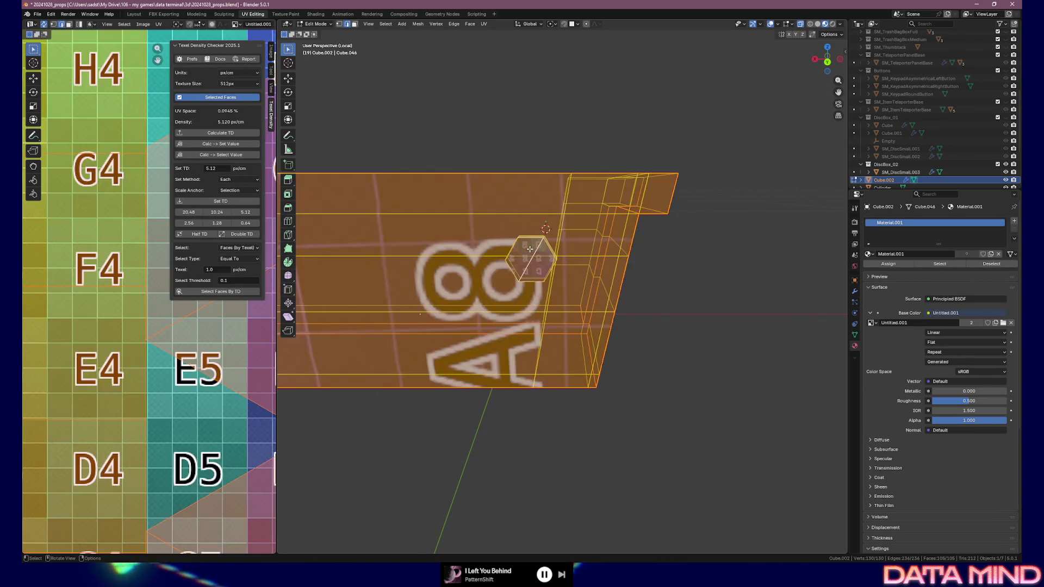
Step: Select the linked hexagon piece, clear it, and pick an edge for edge operations
{"action": "left_click", "coordinate": [530, 255]}
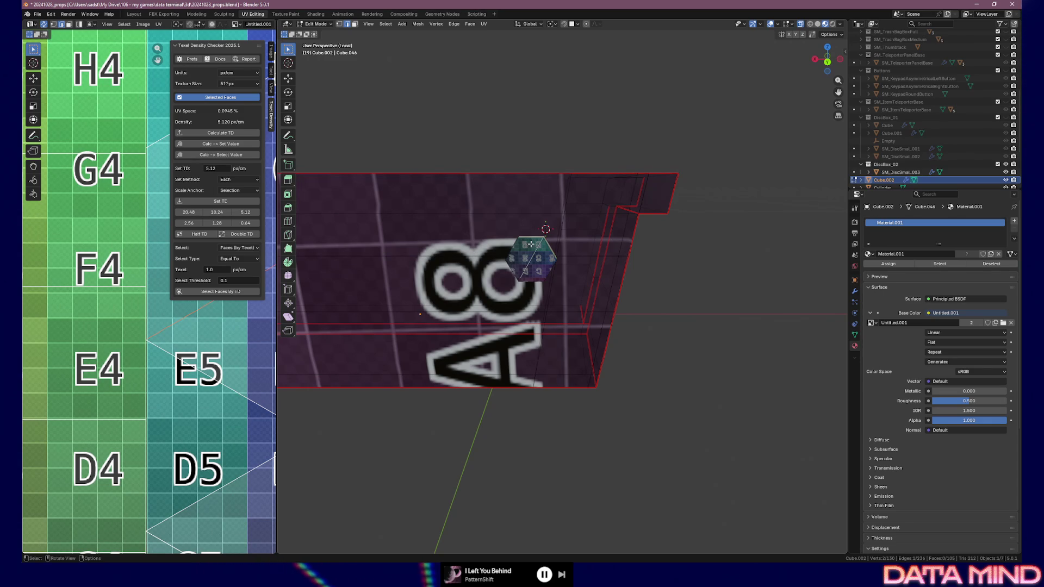
{"action": "key", "text": "ctrl+l"}
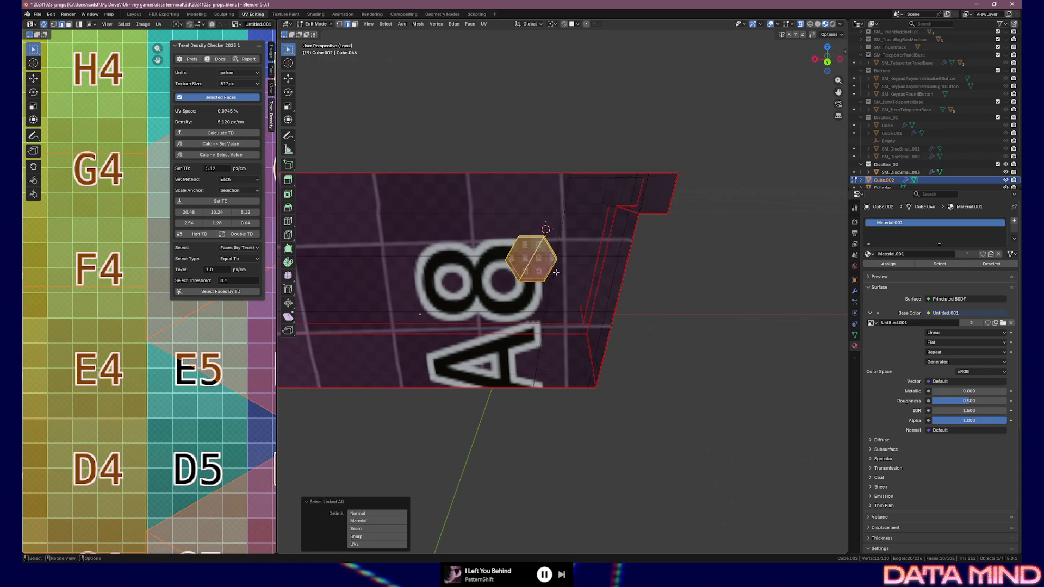
{"action": "scroll", "coordinate": [145, 359], "scroll_direction": "down", "scroll_amount": 3}
{"action": "scroll", "coordinate": [575, 290], "scroll_direction": "up", "scroll_amount": 2}
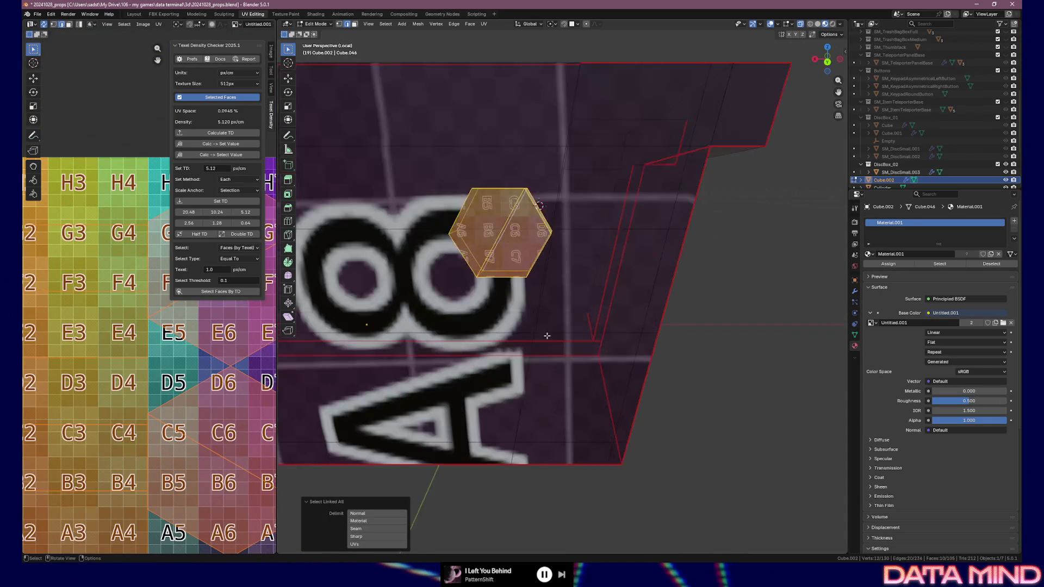
{"action": "scroll", "coordinate": [575, 289], "scroll_direction": "up", "scroll_amount": 3}
{"action": "scroll", "coordinate": [575, 290], "scroll_direction": "up", "scroll_amount": 2}
{"action": "mouse_move", "coordinate": [575, 290]}
{"action": "middle_mouse_down"}
{"action": "mouse_move", "coordinate": [591, 241]}
{"action": "mouse_move", "coordinate": [478, 236]}
{"action": "middle_mouse_up"}
{"action": "scroll", "coordinate": [592, 241], "scroll_direction": "down", "scroll_amount": 3}
{"action": "left_click", "coordinate": [595, 233]}
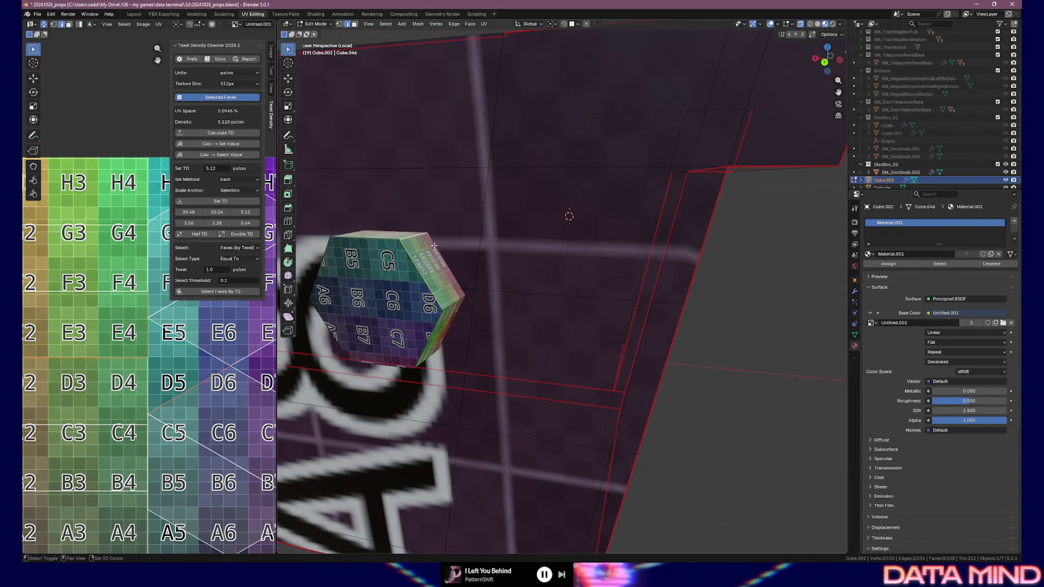
{"action": "middle_click_drag", "start_coordinate": [434, 245], "coordinate": [434, 295]}
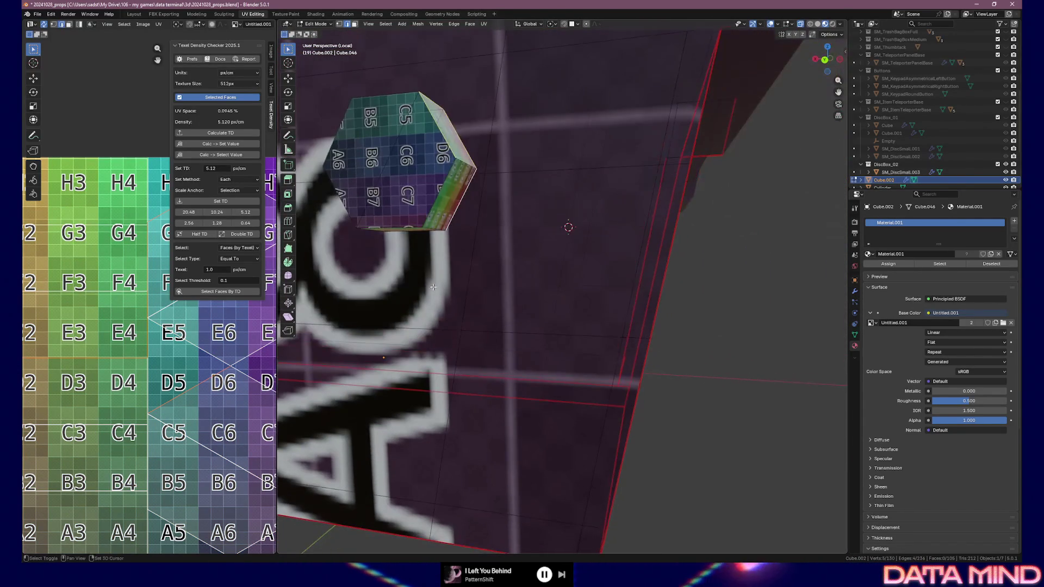
{"action": "mouse_move", "coordinate": [415, 245]}
{"action": "middle_mouse_down"}
{"action": "mouse_move", "coordinate": [460, 217]}
{"action": "mouse_move", "coordinate": [531, 237]}
{"action": "middle_mouse_up"}
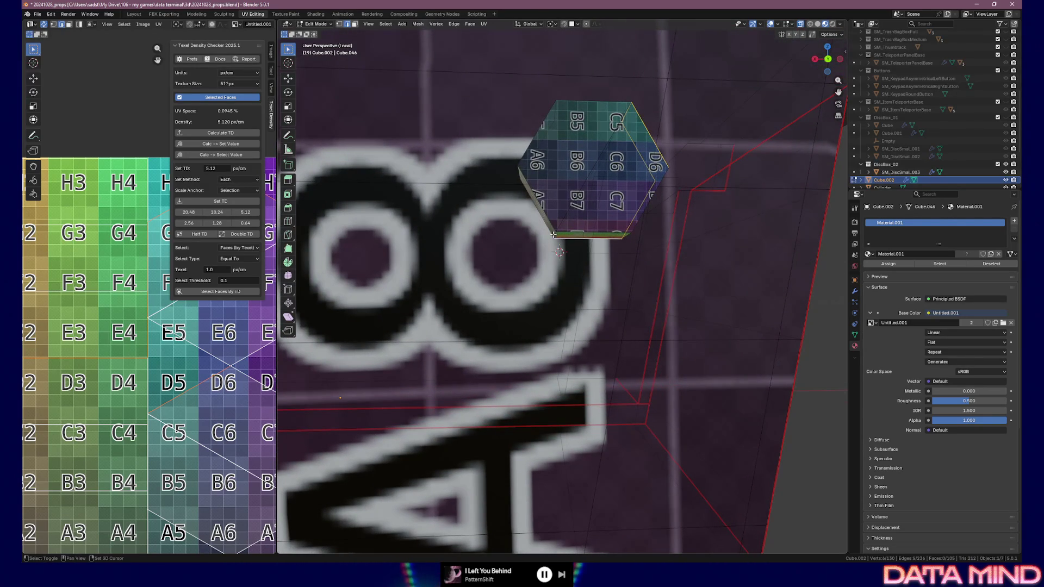
{"action": "right_click", "coordinate": [559, 238]}
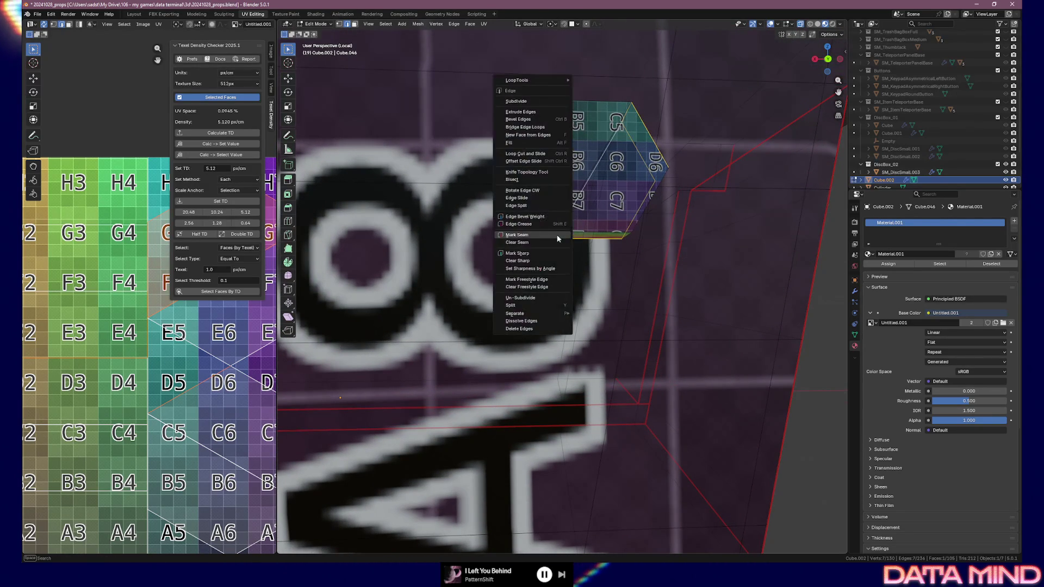
Step: Mark seams on successive edge sets around the hexagonal indent piece, orbiting between them
{"action": "left_click", "coordinate": [572, 235]}
{"action": "middle_click_drag", "start_coordinate": [572, 234], "coordinate": [641, 239]}
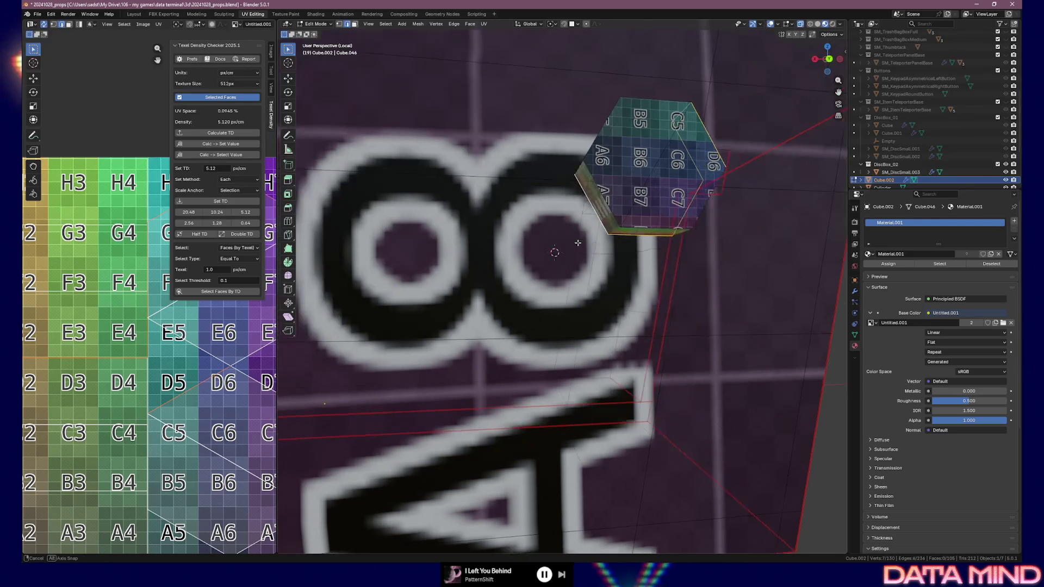
{"action": "right_click", "coordinate": [645, 231]}
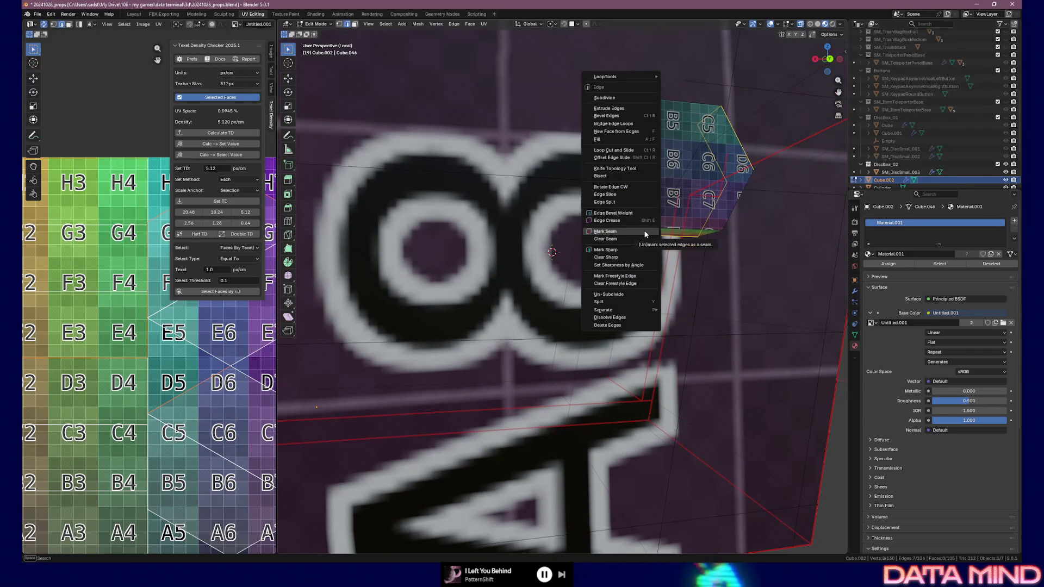
{"action": "left_click", "coordinate": [641, 231]}
{"action": "middle_click_drag", "start_coordinate": [641, 231], "coordinate": [538, 258]}
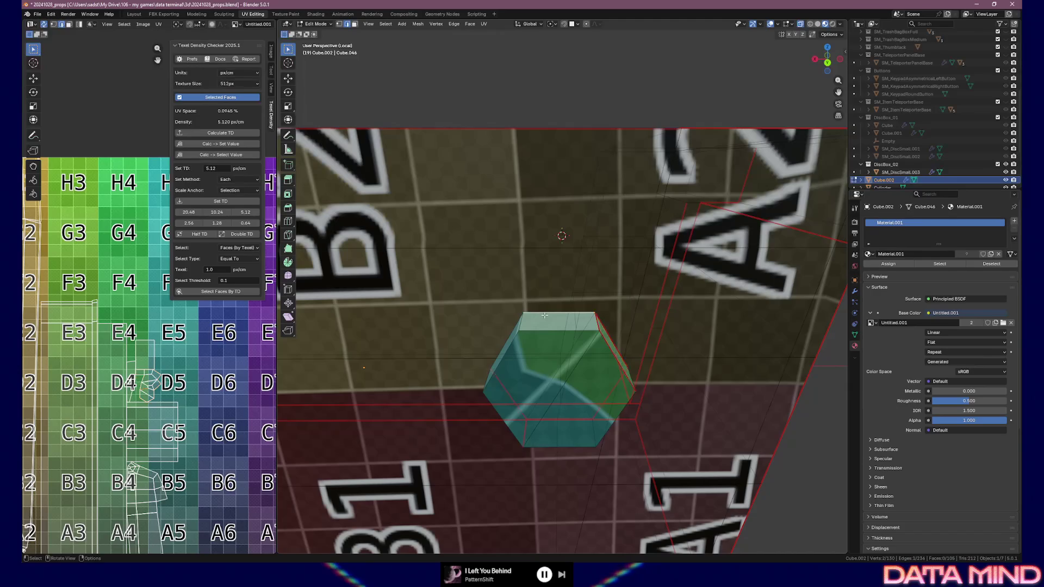
{"action": "mouse_move", "coordinate": [544, 315]}
{"action": "middle_mouse_down", "text": "shift"}
{"action": "mouse_move", "coordinate": [592, 329]}
{"action": "mouse_move", "coordinate": [572, 329]}
{"action": "middle_mouse_up", "text": "shift"}
{"action": "right_click", "coordinate": [606, 334]}
{"action": "left_click", "coordinate": [607, 336]}
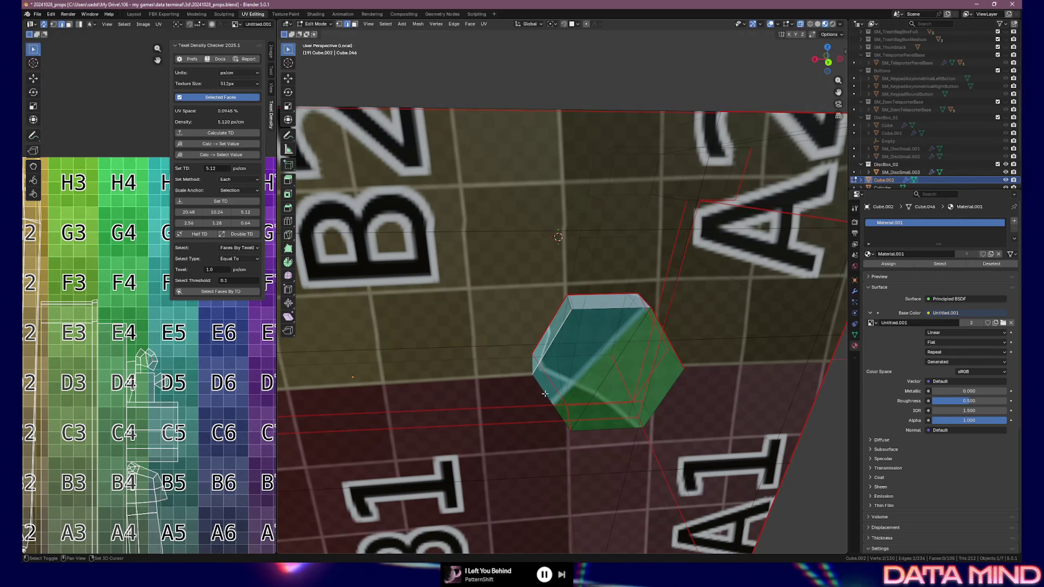
Step: Unwrap the hexagonal piece so its arrow-marked texture lands on it, then inspect it along the D1–B1 wall
{"action": "left_click", "coordinate": [661, 398], "text": "shift"}
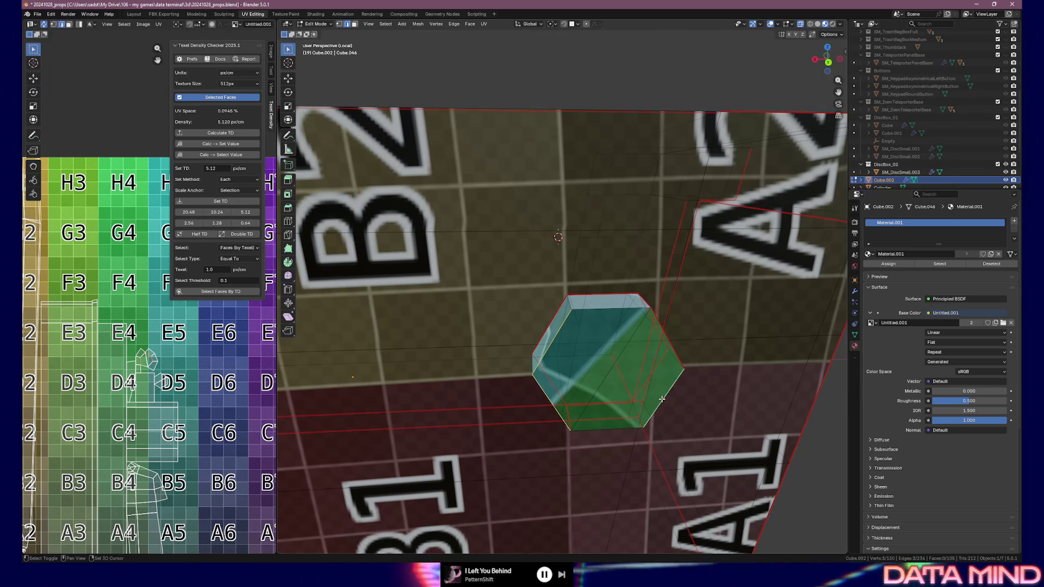
{"action": "key", "text": "u"}
{"action": "left_click", "coordinate": [662, 399]}
{"action": "mouse_move", "coordinate": [662, 399]}
{"action": "middle_mouse_down"}
{"action": "mouse_move", "coordinate": [640, 377]}
{"action": "mouse_move", "coordinate": [506, 383]}
{"action": "middle_mouse_up"}
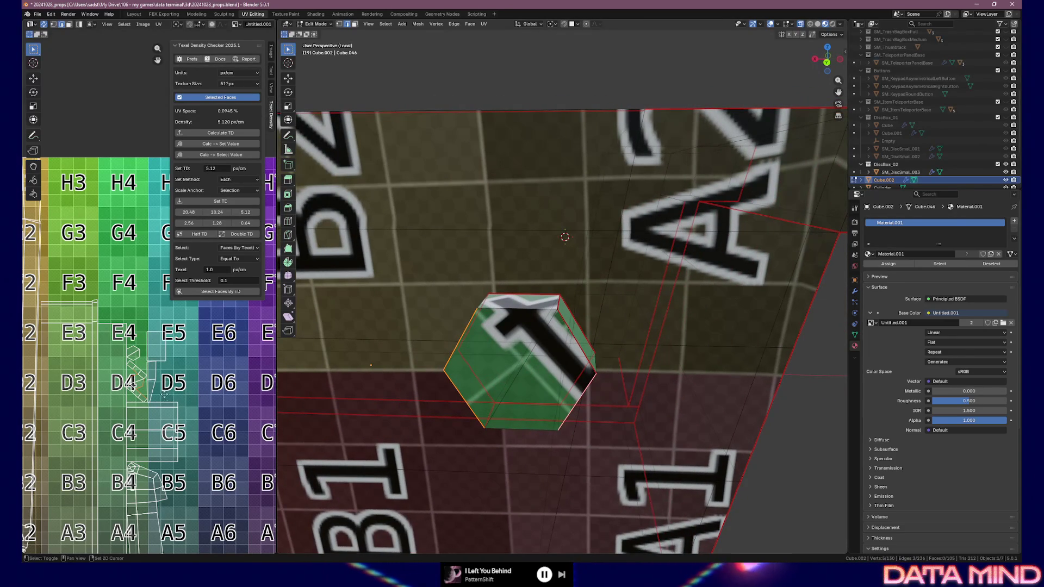
{"action": "middle_click_drag", "start_coordinate": [165, 397], "coordinate": [215, 400]}
{"action": "mouse_move", "coordinate": [570, 343]}
{"action": "middle_mouse_down"}
{"action": "mouse_move", "coordinate": [478, 345]}
{"action": "mouse_move", "coordinate": [512, 346]}
{"action": "middle_mouse_up"}
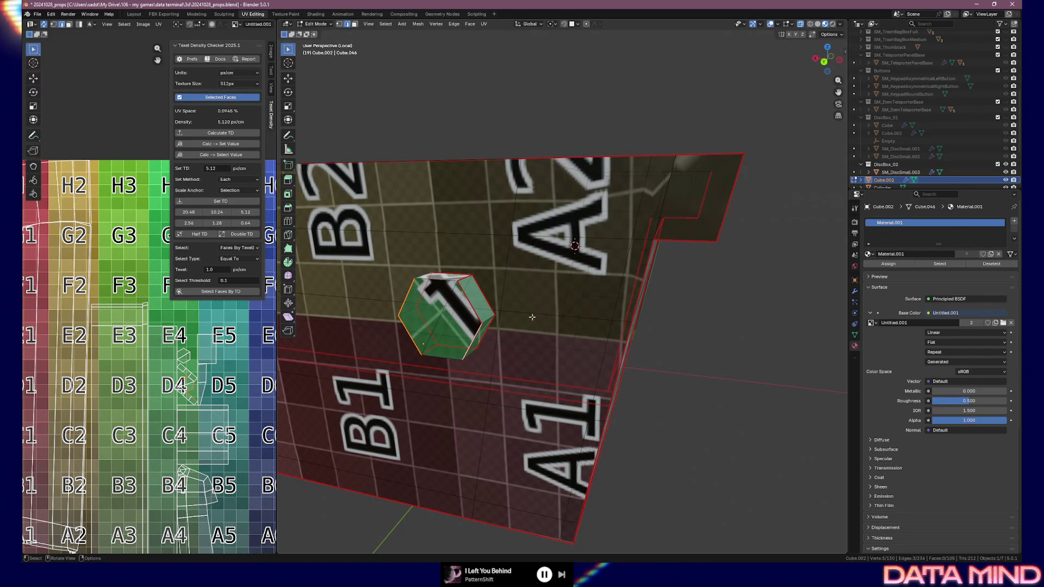
{"action": "scroll", "coordinate": [531, 316], "scroll_direction": "down", "scroll_amount": 3}
{"action": "mouse_move", "coordinate": [531, 317]}
{"action": "middle_mouse_down"}
{"action": "mouse_move", "coordinate": [613, 324]}
{"action": "mouse_move", "coordinate": [600, 320]}
{"action": "middle_mouse_up"}
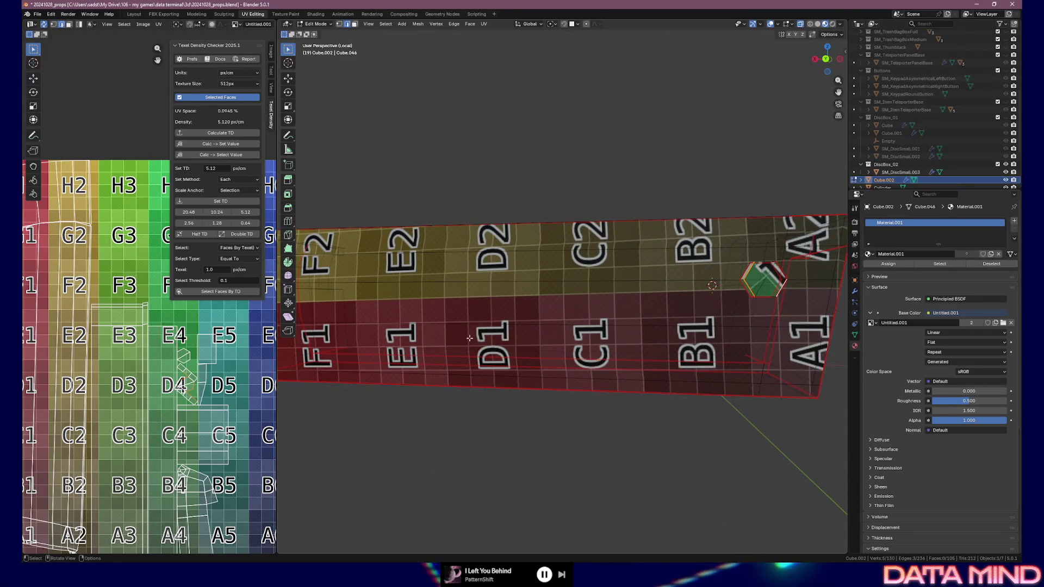
{"action": "scroll", "coordinate": [147, 343], "scroll_direction": "down", "scroll_amount": 3}
Step: Hide the Texel Density sidebar and frame the full A1–H8 UV grid in the UV editor
{"action": "middle_click_drag", "start_coordinate": [107, 445], "coordinate": [71, 441]}
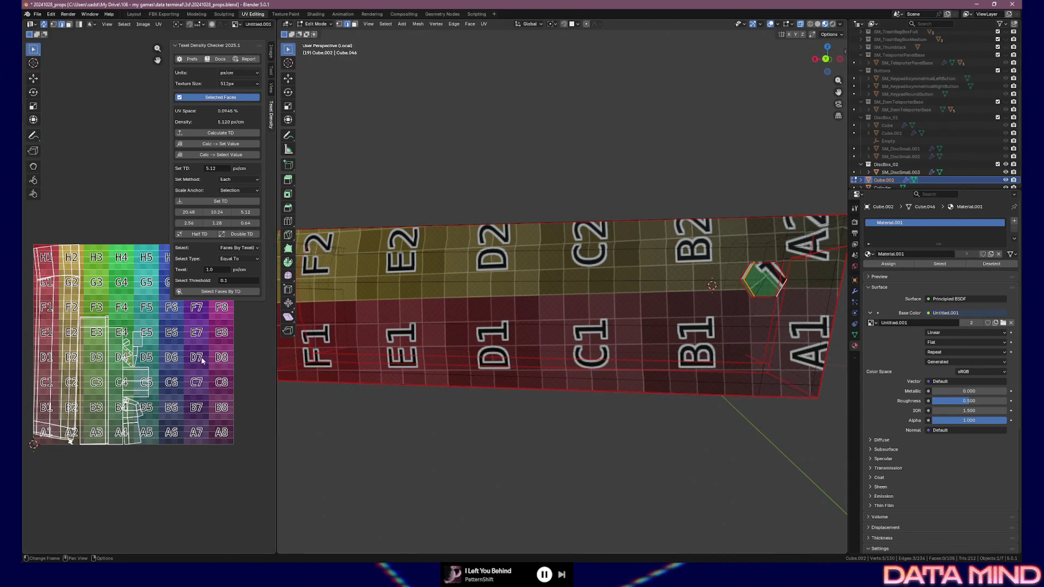
{"action": "key", "text": "n"}
{"action": "middle_click_drag", "start_coordinate": [203, 362], "coordinate": [225, 364]}
{"action": "scroll", "coordinate": [196, 397], "scroll_direction": "up", "scroll_amount": 2}
{"action": "middle_click_drag", "start_coordinate": [196, 398], "coordinate": [198, 377]}
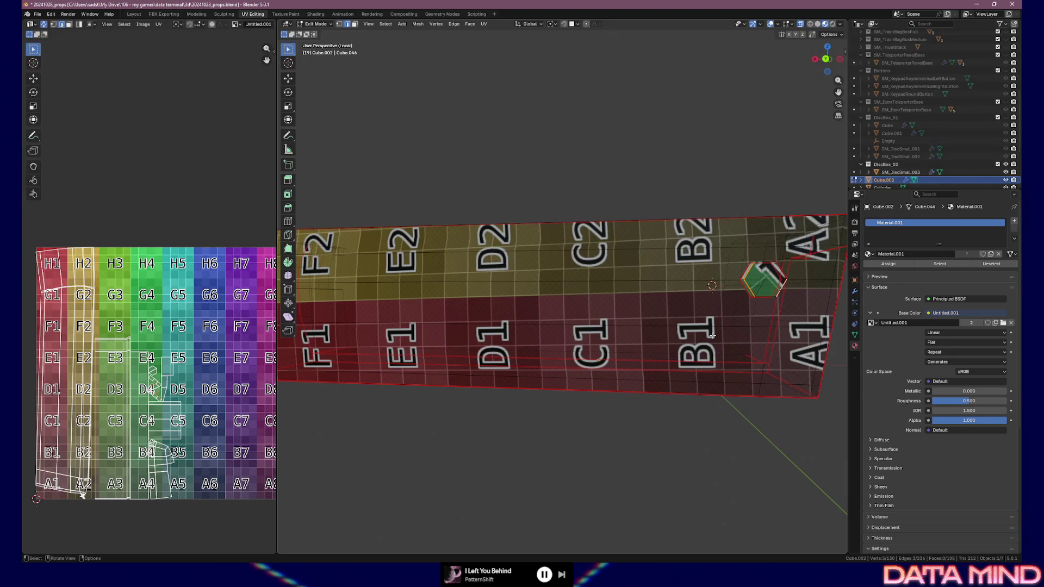
Step: Orbit around and into the box, then select the corner edge loop ready for unwrapping
{"action": "middle_click_drag", "start_coordinate": [711, 334], "coordinate": [699, 326]}
{"action": "middle_click_drag", "start_coordinate": [749, 263], "coordinate": [416, 311]}
{"action": "scroll", "coordinate": [416, 311], "scroll_direction": "up", "scroll_amount": 2}
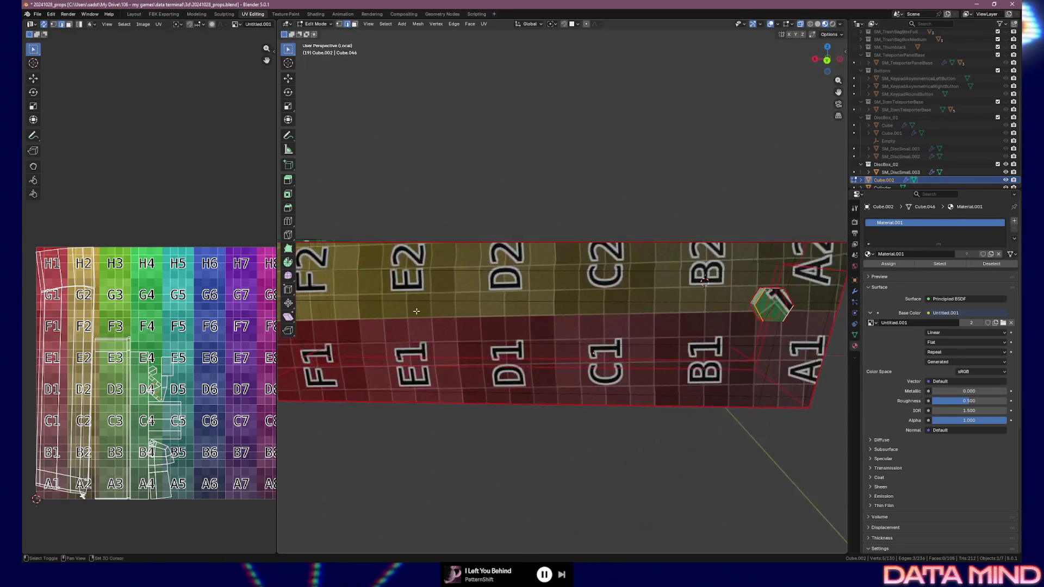
{"action": "scroll", "coordinate": [416, 310], "scroll_direction": "down", "scroll_amount": 3}
{"action": "middle_click_drag", "start_coordinate": [416, 310], "coordinate": [582, 300]}
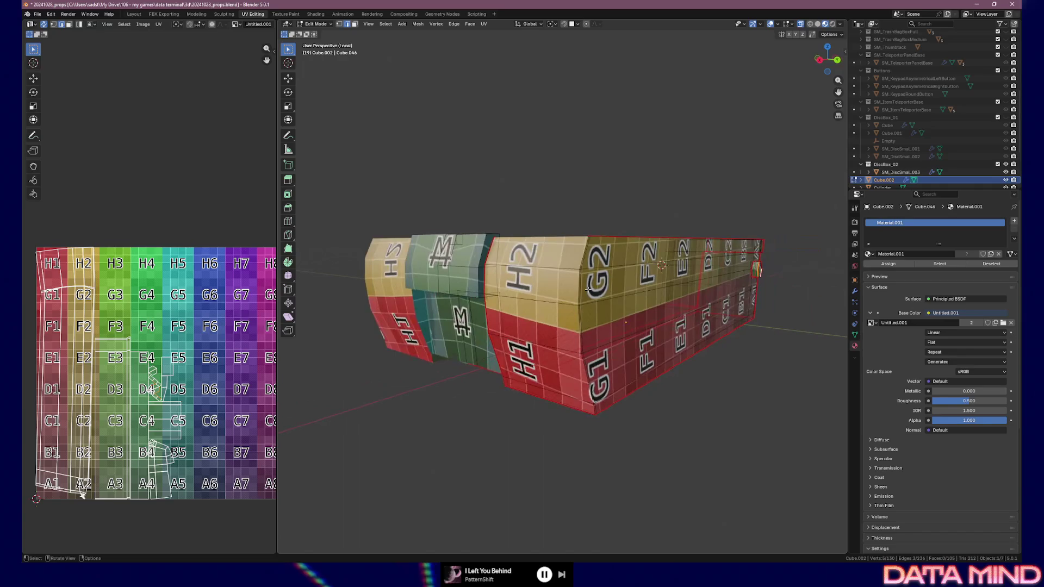
{"action": "middle_click_drag", "start_coordinate": [583, 249], "coordinate": [590, 271]}
{"action": "scroll", "coordinate": [590, 270], "scroll_direction": "up", "scroll_amount": 3}
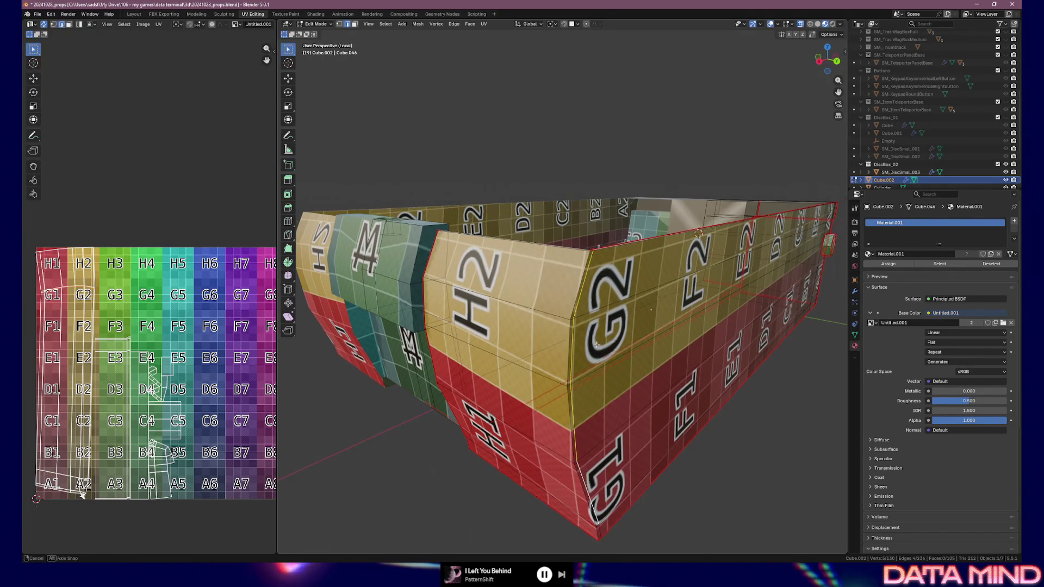
{"action": "middle_click_drag", "start_coordinate": [586, 482], "coordinate": [525, 422]}
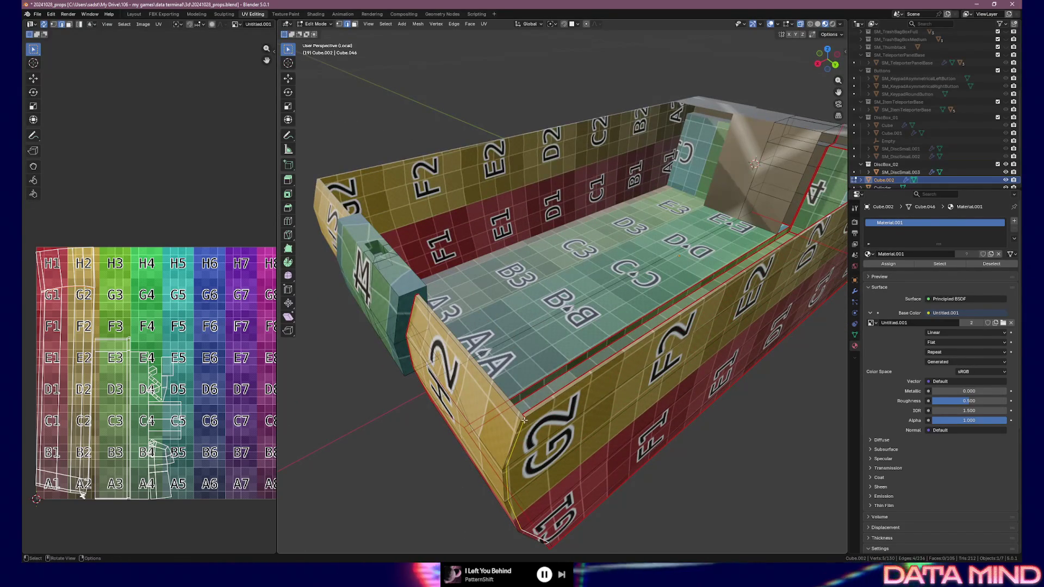
{"action": "middle_click_drag", "start_coordinate": [517, 435], "coordinate": [454, 417]}
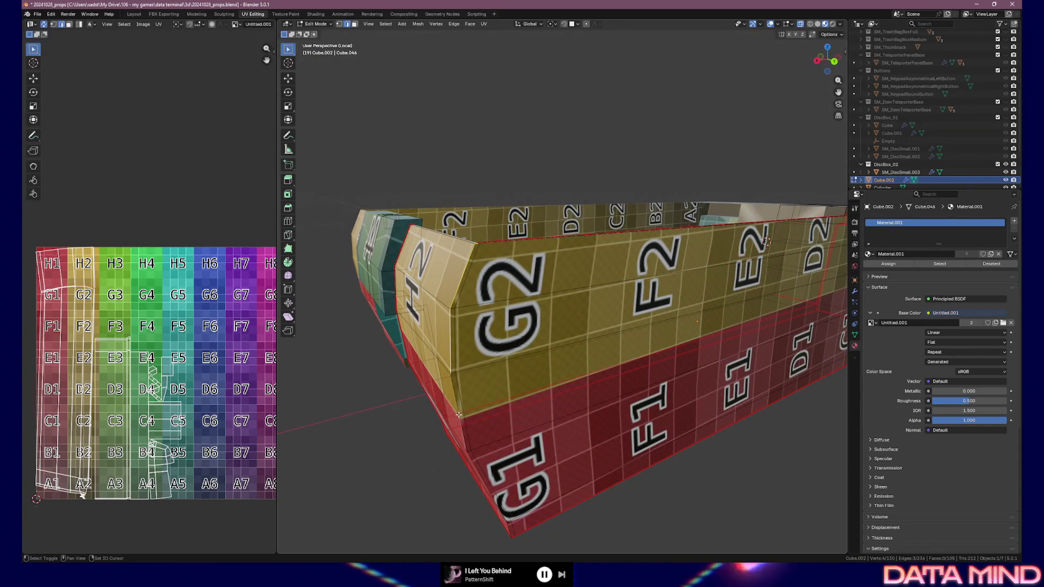
{"action": "middle_click_drag", "start_coordinate": [486, 476], "coordinate": [482, 295]}
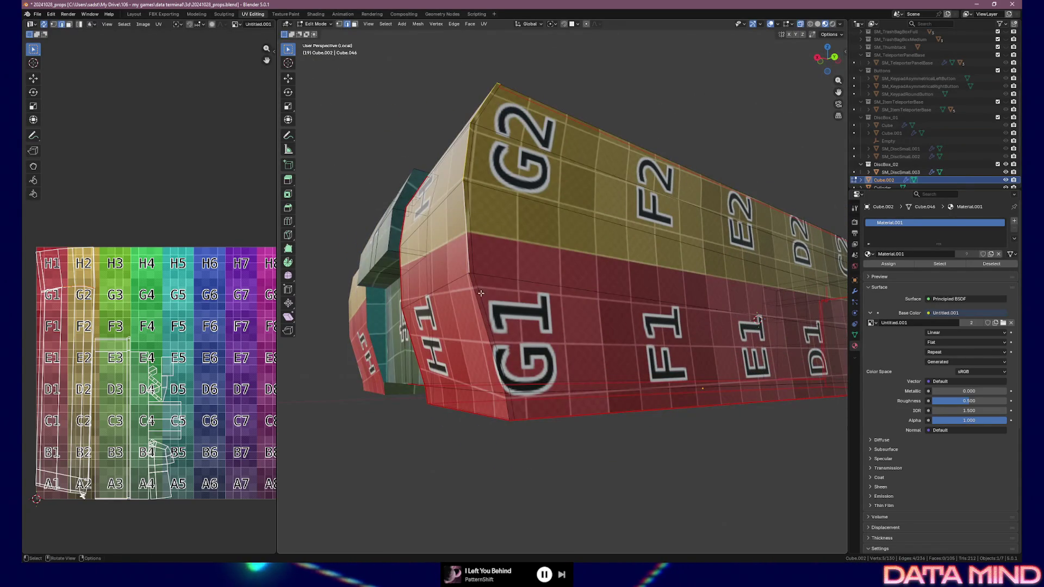
{"action": "left_click", "coordinate": [507, 406], "text": "alt+shift"}
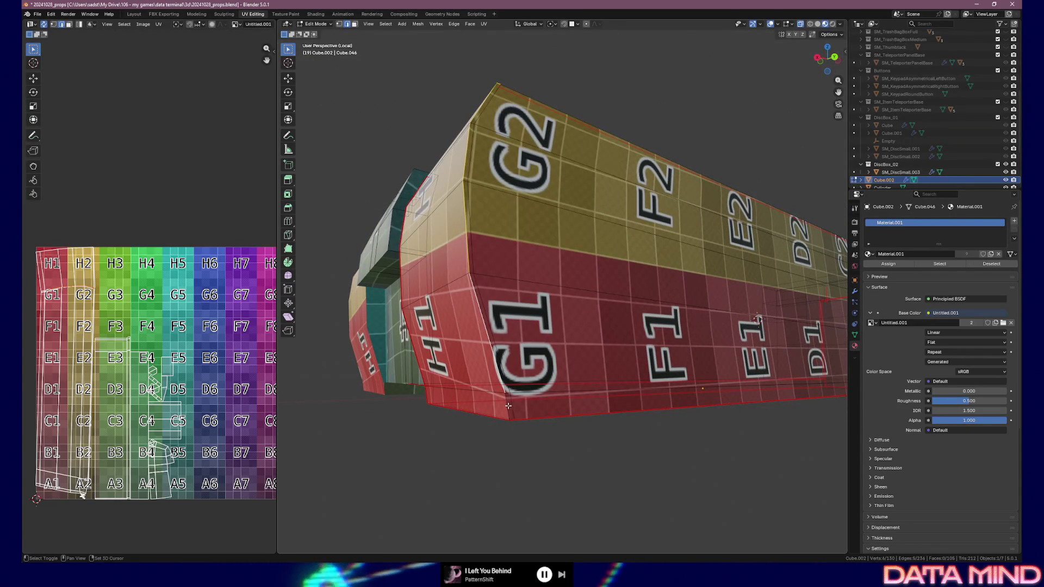
{"action": "key", "text": "u"}
Step: Unwrap the box with the new corner seam and orbit to check the continuous outer-wall layout
{"action": "left_click", "coordinate": [501, 406]}
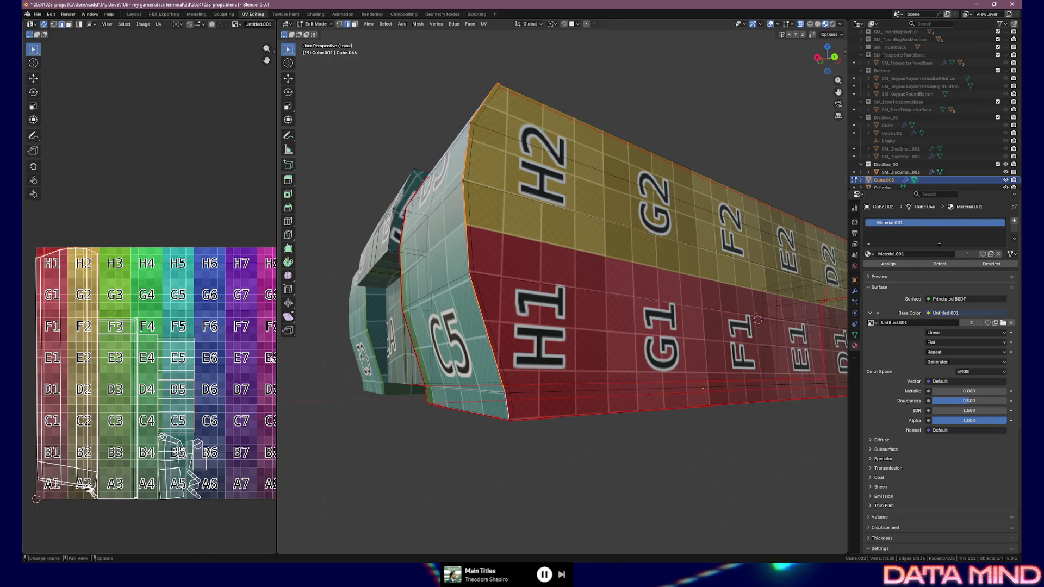
{"action": "mouse_move", "coordinate": [328, 375]}
{"action": "middle_mouse_down"}
{"action": "mouse_move", "coordinate": [546, 300]}
{"action": "mouse_move", "coordinate": [543, 366]}
{"action": "middle_mouse_up"}
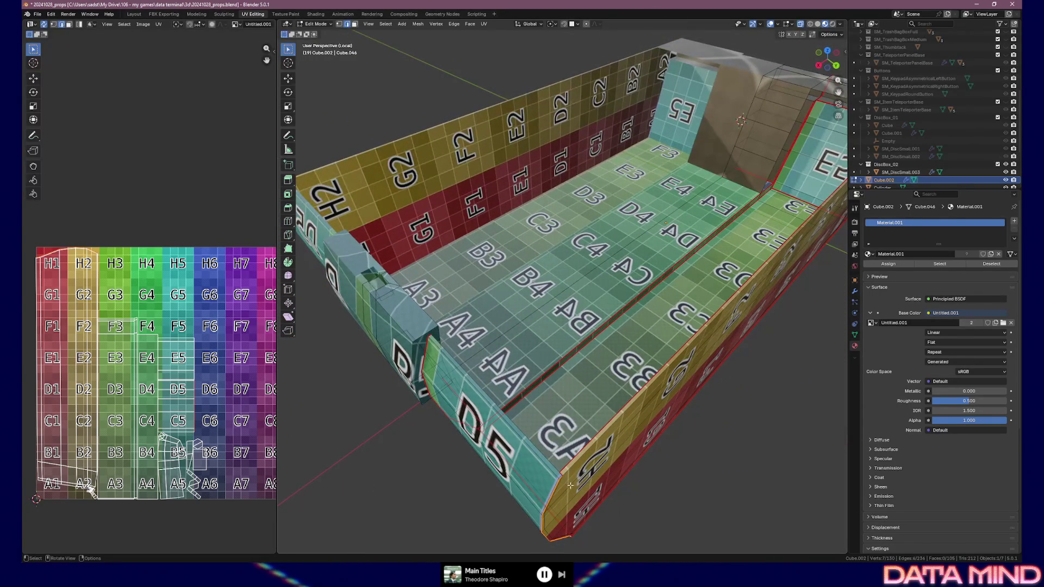
{"action": "mouse_move", "coordinate": [504, 415]}
{"action": "middle_mouse_down"}
{"action": "mouse_move", "coordinate": [492, 391]}
{"action": "mouse_move", "coordinate": [547, 371]}
{"action": "mouse_move", "coordinate": [524, 285]}
{"action": "middle_mouse_up"}
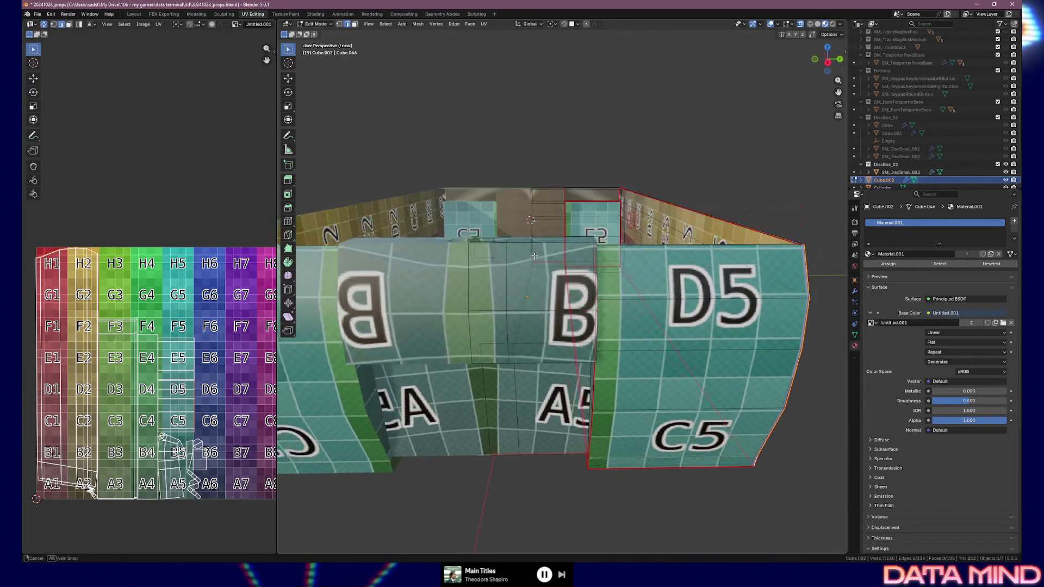
{"action": "scroll", "coordinate": [525, 285], "scroll_direction": "up", "scroll_amount": 2}
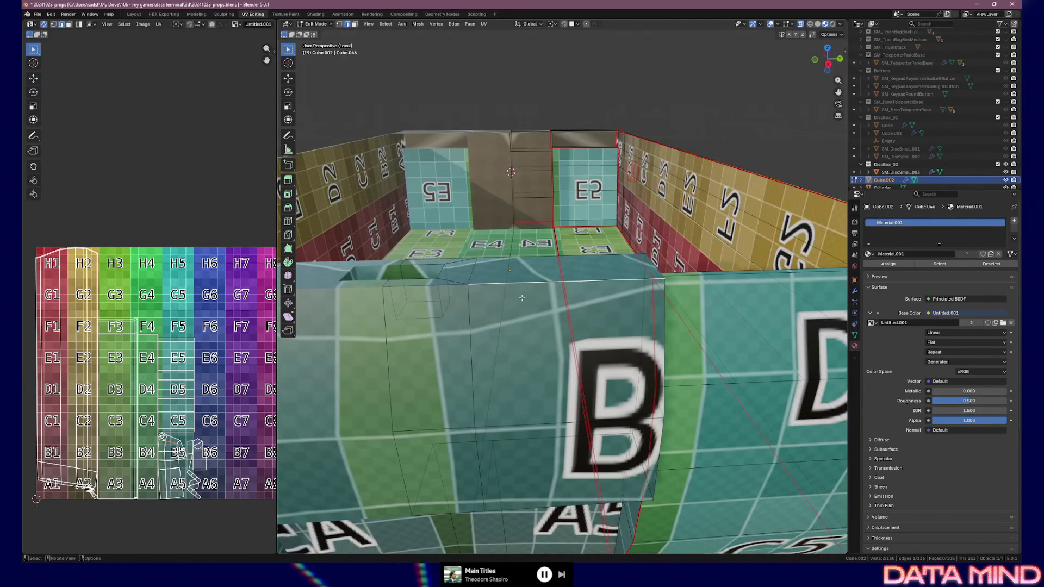
Step: Mark seams on the first set of front-ledge edges and orbit around the box to check them
{"action": "middle_click_drag", "start_coordinate": [522, 298], "coordinate": [493, 287]}
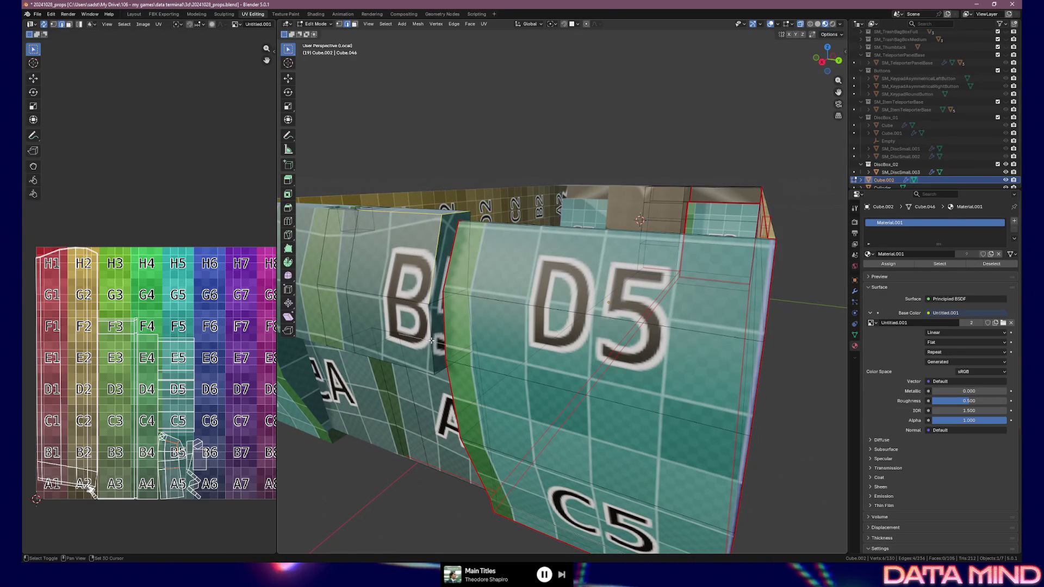
{"action": "left_click", "coordinate": [426, 322], "text": "shift"}
{"action": "right_click", "coordinate": [427, 320]}
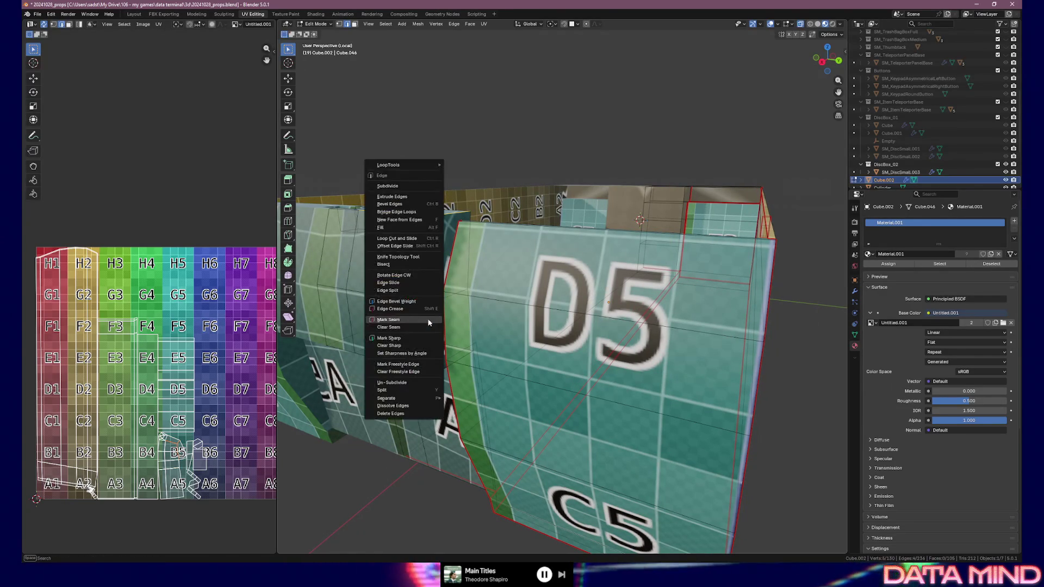
{"action": "middle_click_drag", "start_coordinate": [428, 320], "coordinate": [461, 330]}
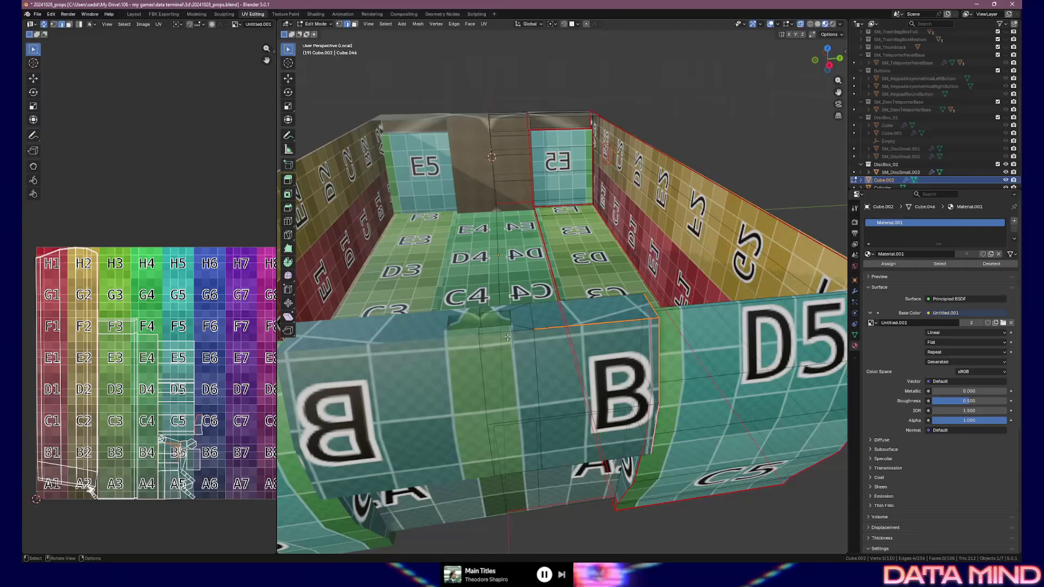
{"action": "right_click", "coordinate": [508, 331]}
{"action": "left_click", "coordinate": [508, 331]}
{"action": "middle_click_drag", "start_coordinate": [509, 331], "coordinate": [561, 350]}
{"action": "middle_click_drag", "start_coordinate": [515, 345], "coordinate": [541, 346]}
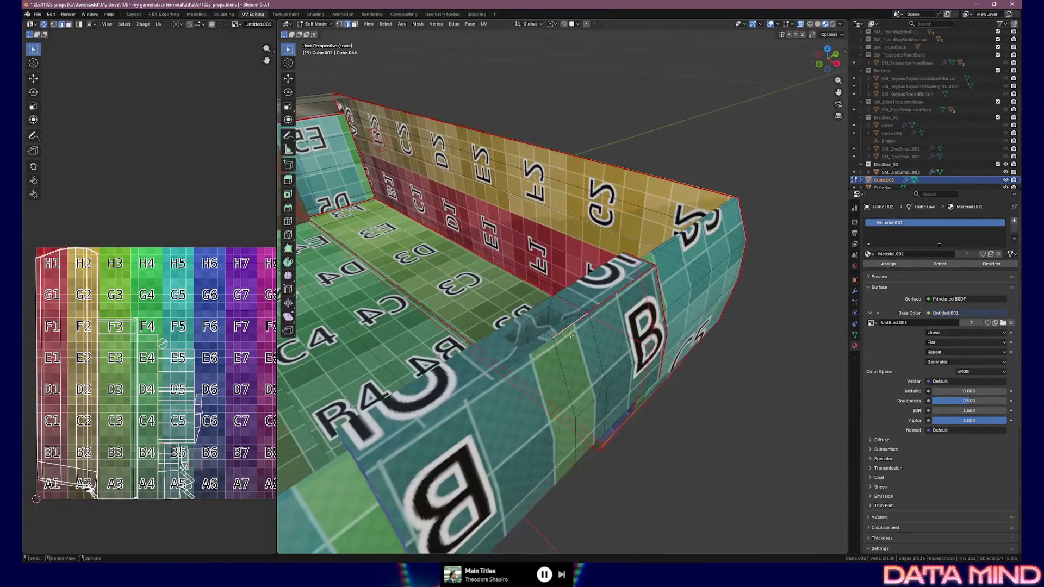
{"action": "middle_click_drag", "start_coordinate": [616, 343], "coordinate": [503, 322]}
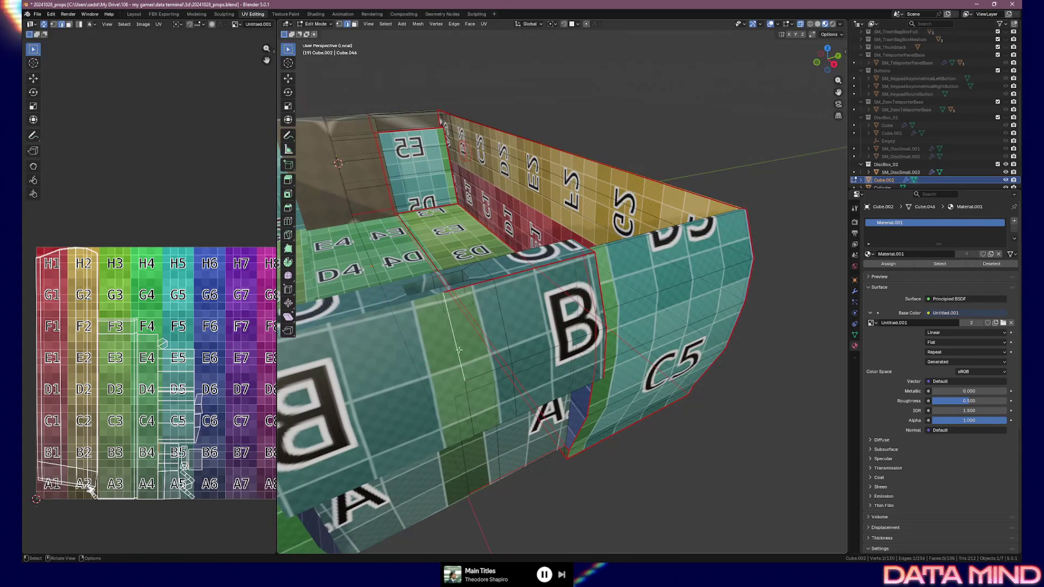
{"action": "middle_click_drag", "start_coordinate": [472, 401], "coordinate": [546, 348]}
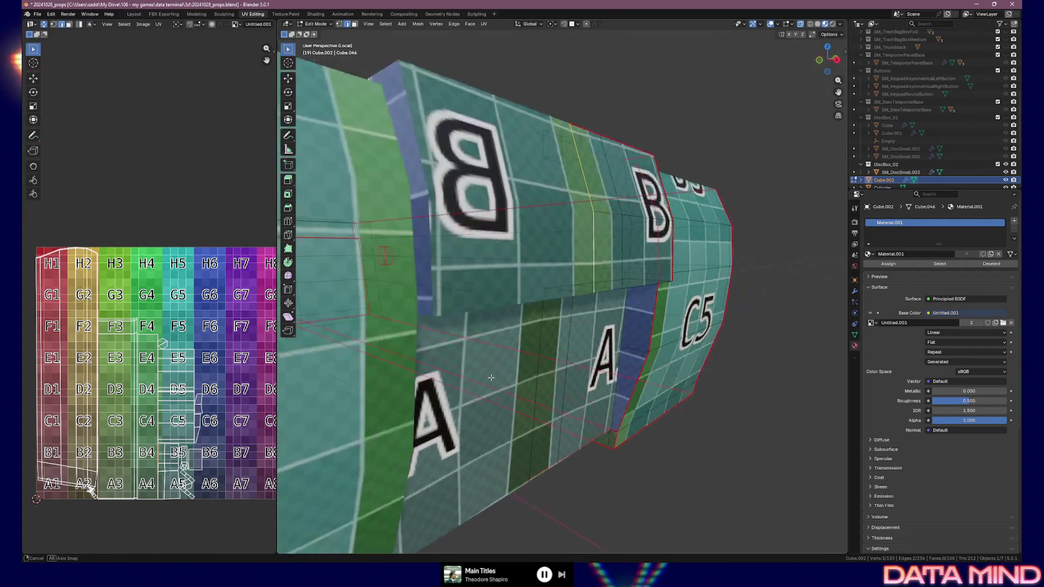
Step: Mark two further edge sets around the ledge indent as seams
{"action": "right_click", "coordinate": [563, 321]}
{"action": "left_click", "coordinate": [563, 320]}
{"action": "right_click", "coordinate": [650, 295]}
{"action": "left_click", "coordinate": [651, 294]}
{"action": "mouse_move", "coordinate": [649, 294]}
{"action": "middle_mouse_down"}
{"action": "mouse_move", "coordinate": [620, 305]}
{"action": "mouse_move", "coordinate": [613, 283]}
{"action": "mouse_move", "coordinate": [623, 286]}
{"action": "middle_mouse_up"}
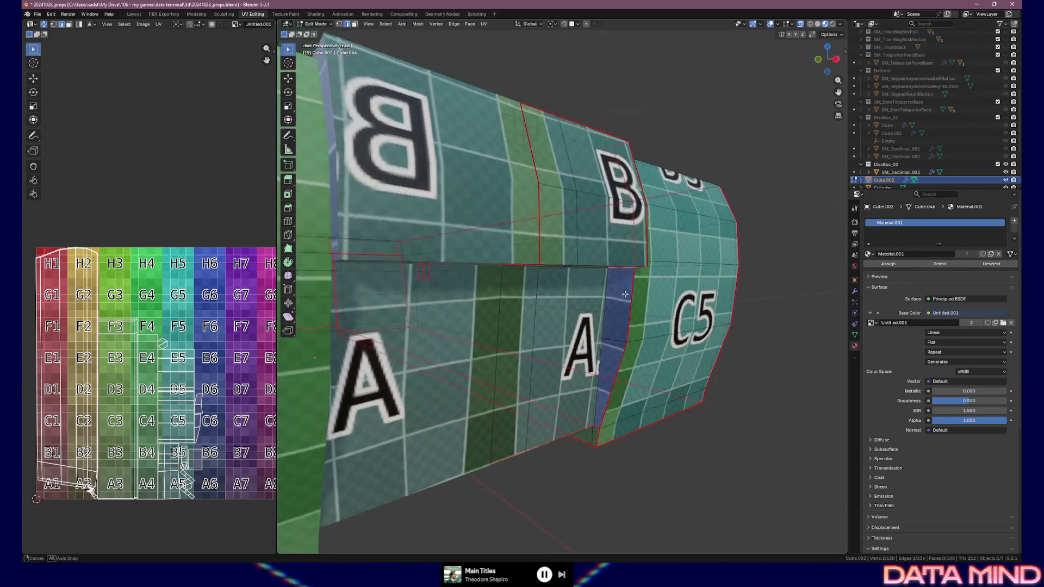
Step: Mark the indent's edge loop and inner edges on the front ledge as seams, checking from inside the box
{"action": "mouse_move", "coordinate": [623, 286]}
{"action": "middle_mouse_down"}
{"action": "mouse_move", "coordinate": [623, 333]}
{"action": "mouse_move", "coordinate": [598, 383]}
{"action": "middle_mouse_up"}
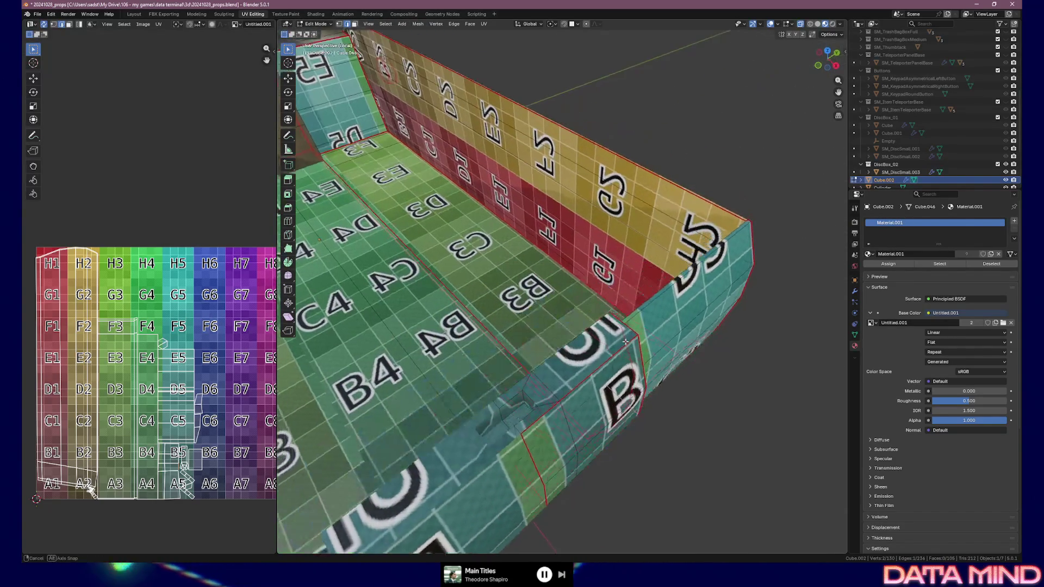
{"action": "middle_click_drag", "start_coordinate": [542, 422], "coordinate": [628, 410]}
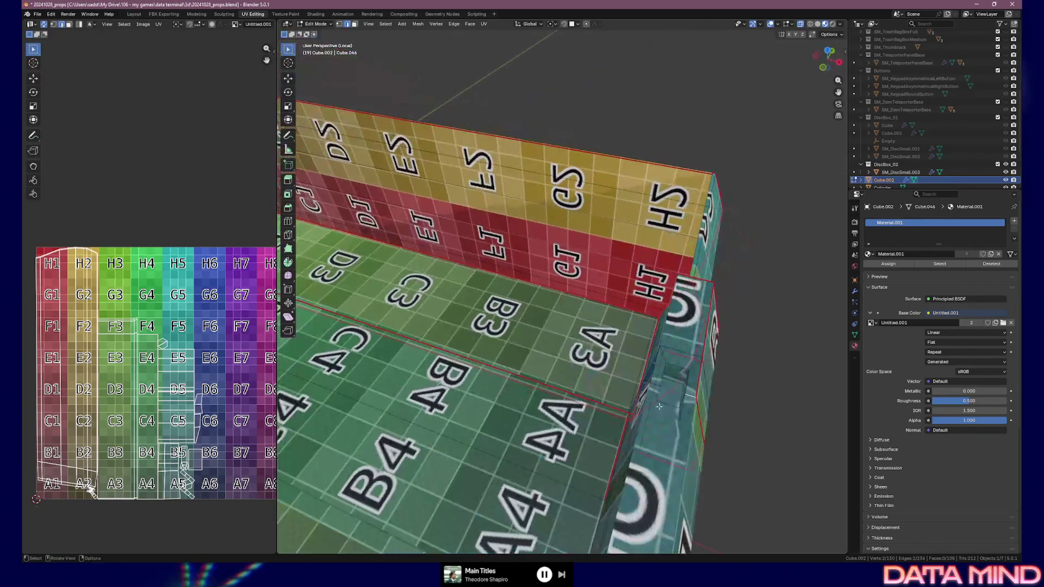
{"action": "scroll", "coordinate": [672, 405], "scroll_direction": "up", "scroll_amount": 5}
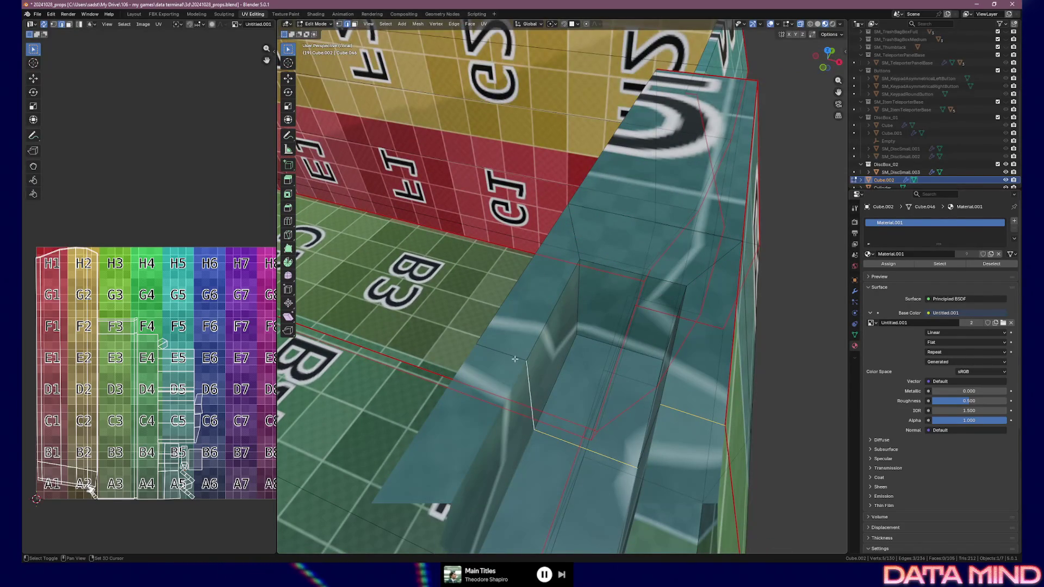
{"action": "mouse_move", "coordinate": [668, 426]}
{"action": "middle_mouse_down"}
{"action": "mouse_move", "coordinate": [693, 396]}
{"action": "mouse_move", "coordinate": [753, 368]}
{"action": "mouse_move", "coordinate": [538, 333]}
{"action": "mouse_move", "coordinate": [480, 301]}
{"action": "mouse_move", "coordinate": [664, 284]}
{"action": "middle_mouse_up"}
{"action": "right_click", "coordinate": [761, 359]}
{"action": "left_click", "coordinate": [757, 359]}
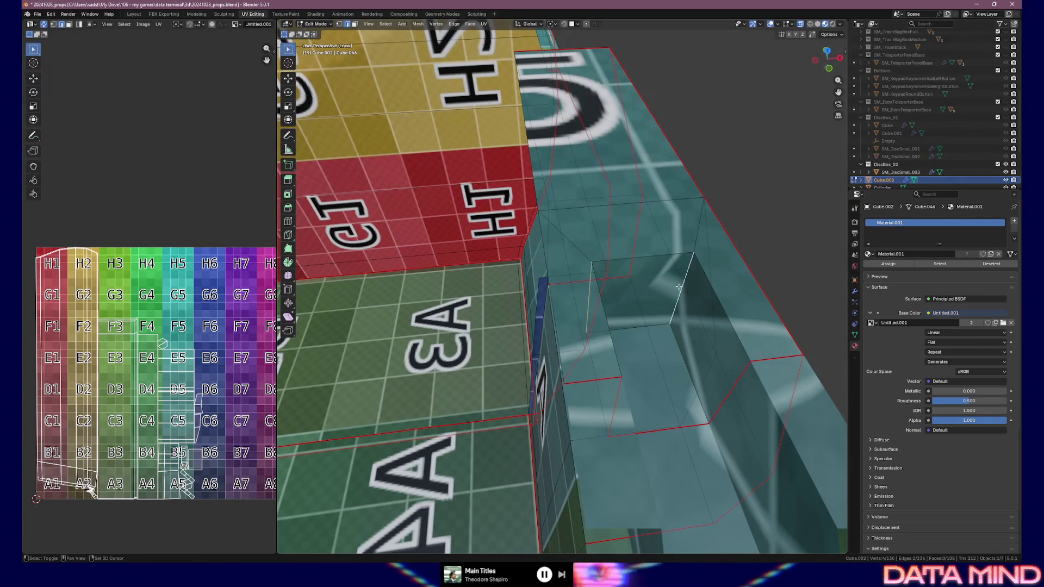
{"action": "middle_click_drag", "start_coordinate": [683, 359], "coordinate": [443, 360], "text": "shift"}
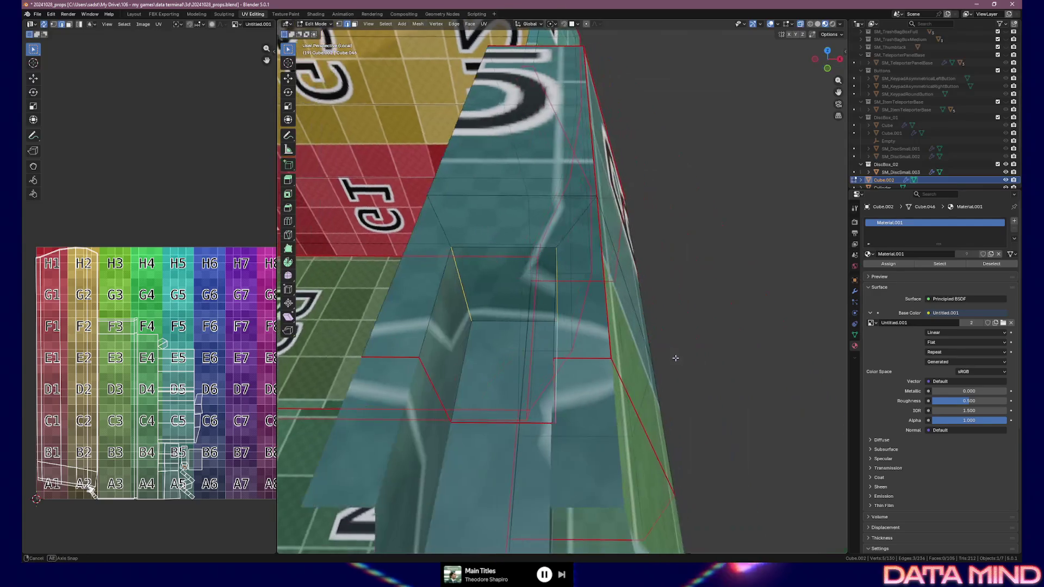
{"action": "right_click", "coordinate": [503, 324]}
{"action": "left_click", "coordinate": [502, 324]}
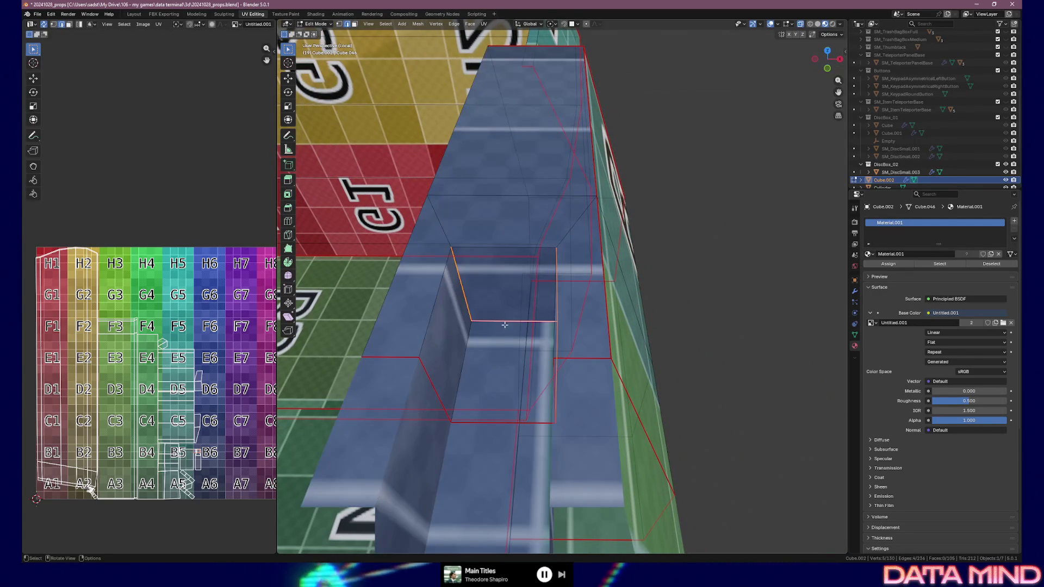
{"action": "mouse_move", "coordinate": [502, 324]}
{"action": "middle_mouse_down"}
{"action": "mouse_move", "coordinate": [544, 304]}
{"action": "mouse_move", "coordinate": [516, 308]}
{"action": "mouse_move", "coordinate": [525, 260]}
{"action": "mouse_move", "coordinate": [517, 243]}
{"action": "mouse_move", "coordinate": [494, 233]}
{"action": "mouse_move", "coordinate": [467, 255]}
{"action": "mouse_move", "coordinate": [481, 281]}
{"action": "middle_mouse_up"}
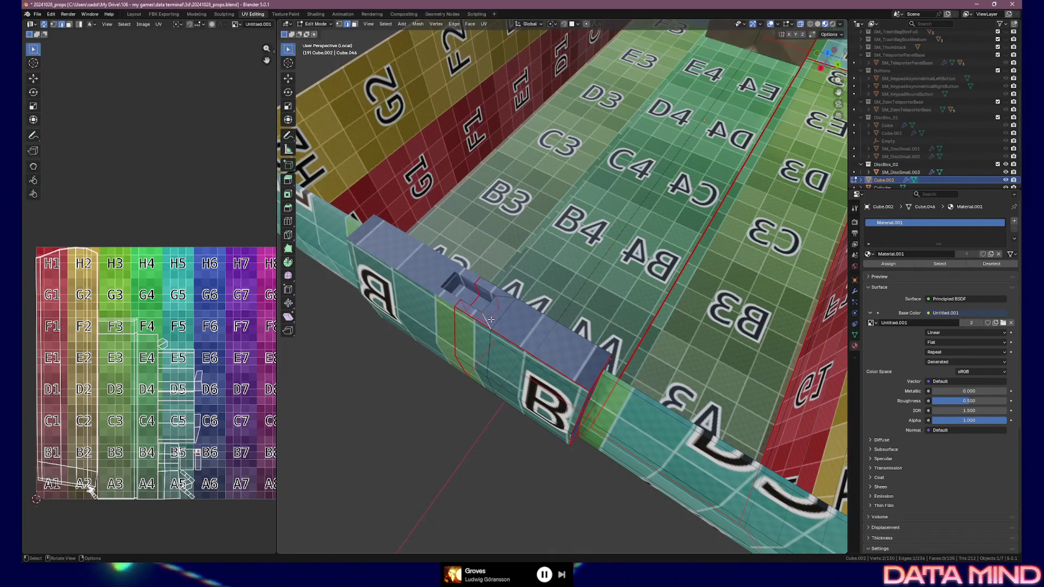
Step: Mark the raised front block's remaining edges as seams via Ctrl+E and right-click, then orbit to verify
{"action": "key", "text": "ctrl+e"}
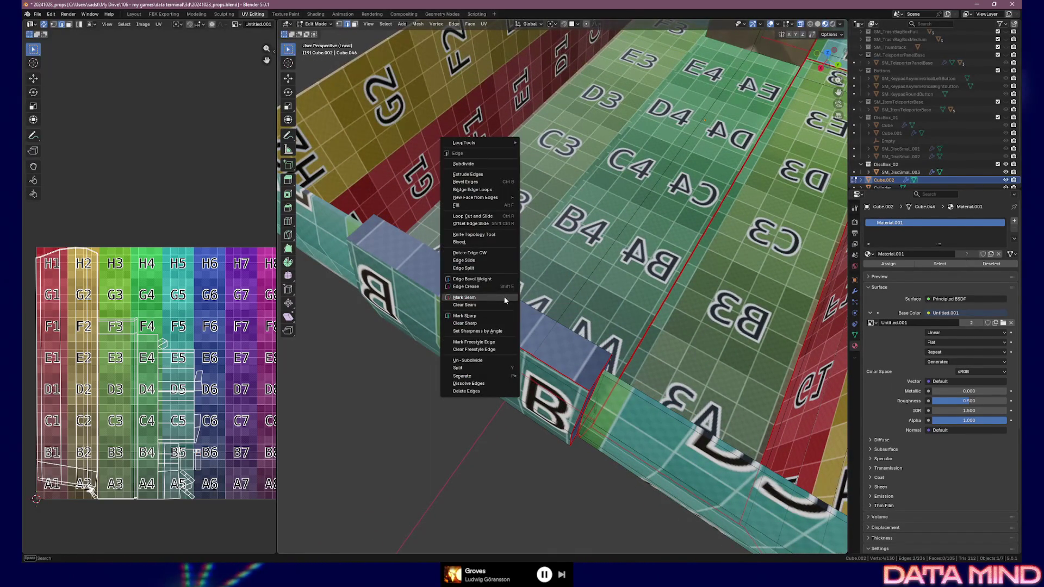
{"action": "left_click", "coordinate": [504, 301]}
{"action": "mouse_move", "coordinate": [511, 301]}
{"action": "middle_mouse_down"}
{"action": "mouse_move", "coordinate": [545, 268]}
{"action": "mouse_move", "coordinate": [558, 312]}
{"action": "mouse_move", "coordinate": [402, 266]}
{"action": "mouse_move", "coordinate": [397, 286]}
{"action": "mouse_move", "coordinate": [477, 251]}
{"action": "mouse_move", "coordinate": [503, 256]}
{"action": "middle_mouse_up"}
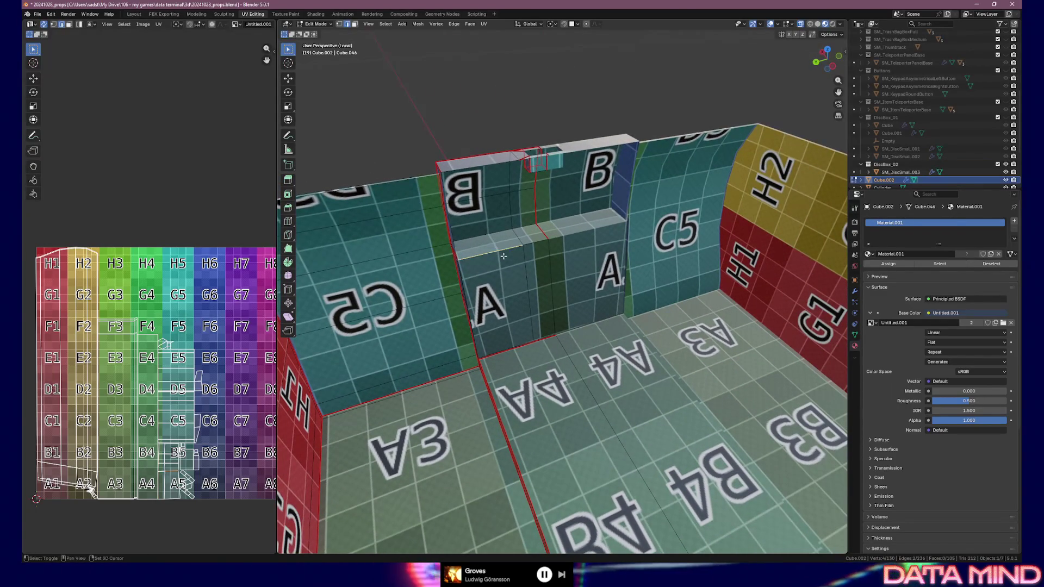
{"action": "right_click", "coordinate": [502, 257]}
{"action": "left_click", "coordinate": [502, 256]}
{"action": "mouse_move", "coordinate": [503, 257]}
{"action": "middle_mouse_down"}
{"action": "mouse_move", "coordinate": [650, 236]}
{"action": "mouse_move", "coordinate": [647, 225]}
{"action": "mouse_move", "coordinate": [663, 223]}
{"action": "middle_mouse_up"}
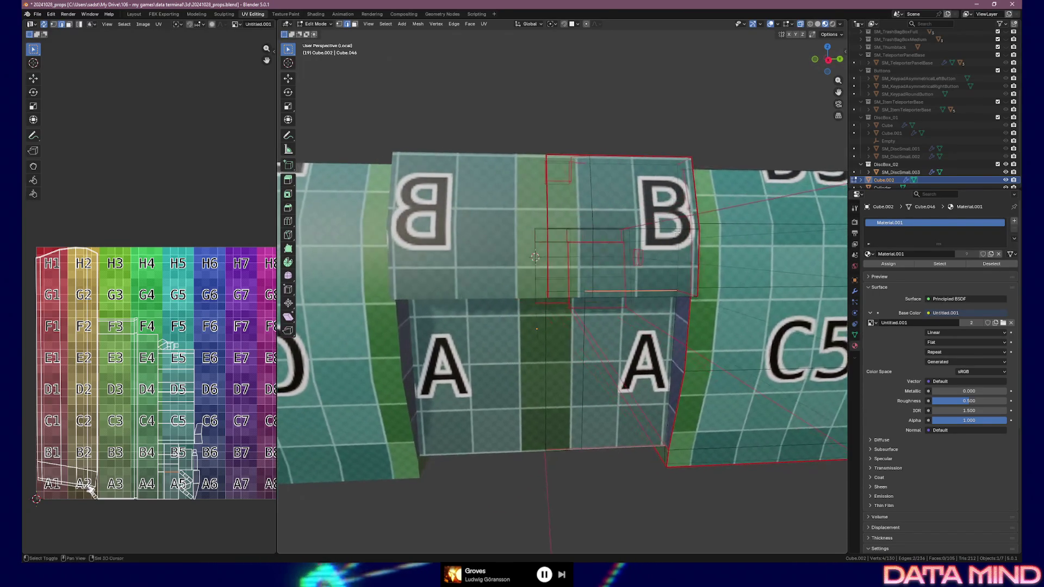
{"action": "middle_click_drag", "start_coordinate": [663, 223], "coordinate": [589, 225]}
{"action": "key", "text": "KP_1"}
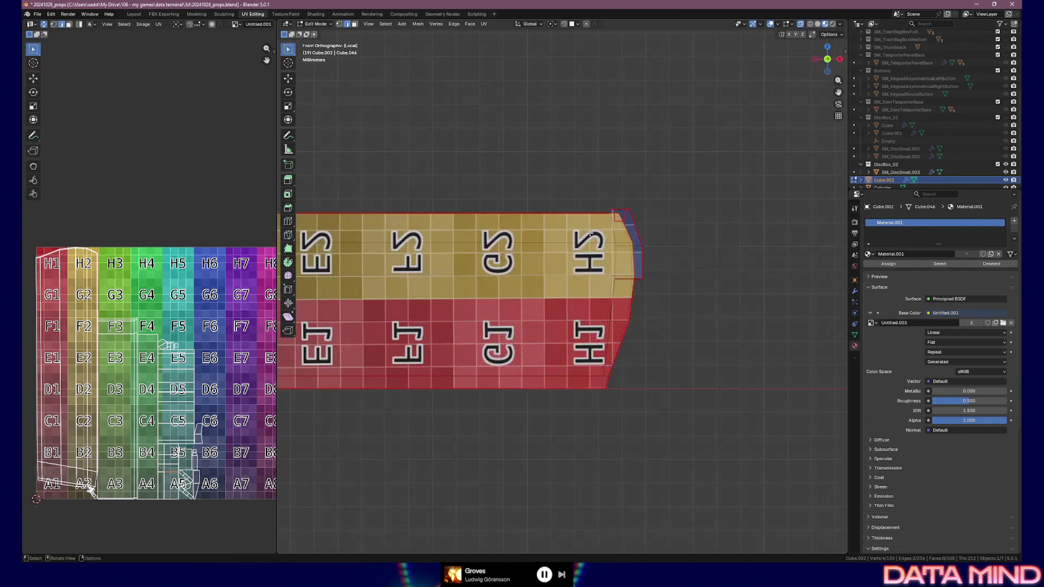
{"action": "key", "text": "KP_3"}
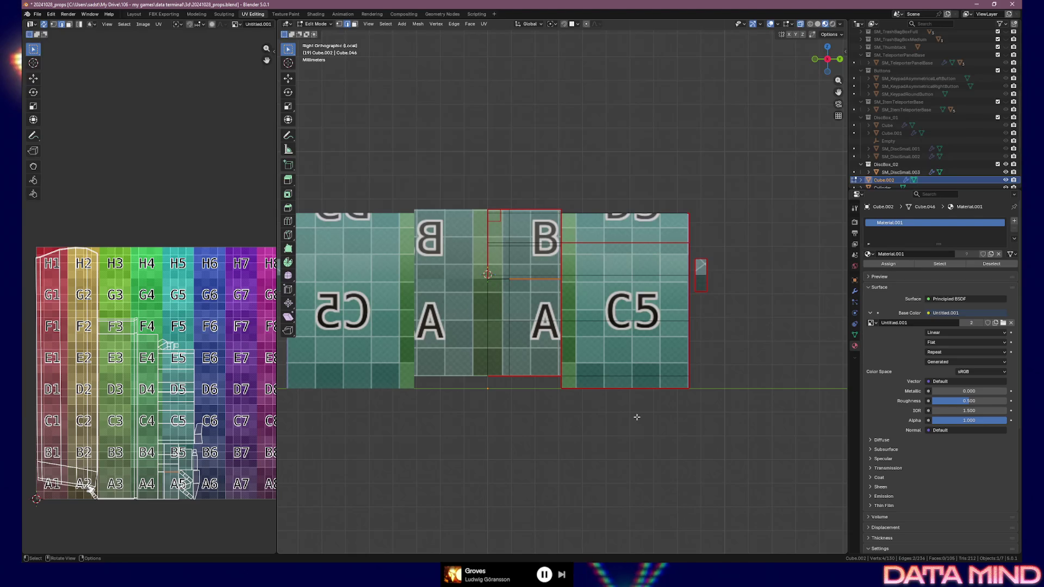
{"action": "mouse_move", "coordinate": [637, 415]}
{"action": "middle_mouse_down", "text": "alt"}
{"action": "mouse_move", "coordinate": [726, 404]}
{"action": "mouse_move", "coordinate": [447, 429]}
{"action": "middle_mouse_up", "text": "alt"}
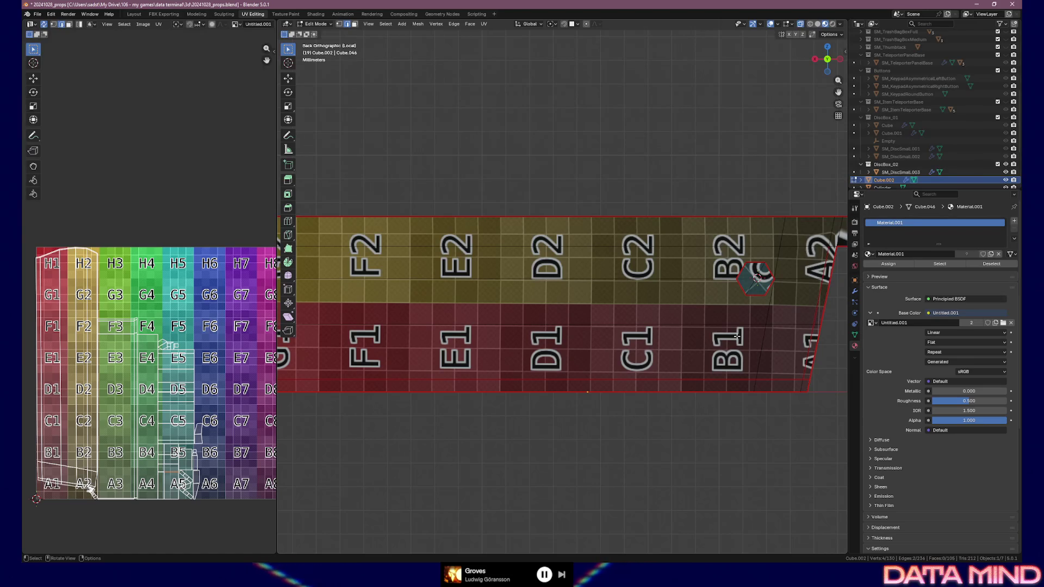
{"action": "middle_click_drag", "start_coordinate": [672, 337], "coordinate": [576, 337], "text": "shift"}
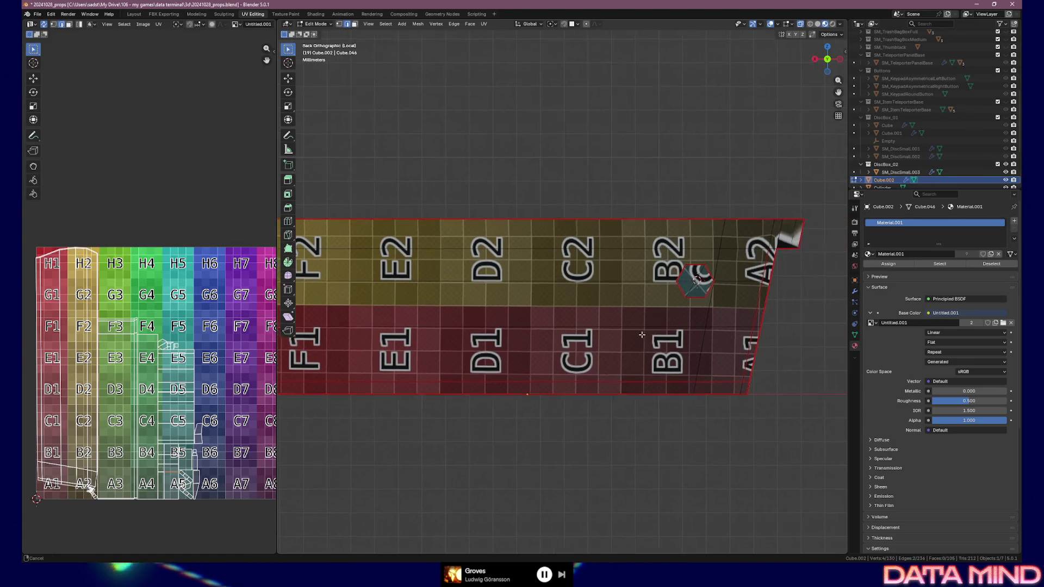
{"action": "middle_click_drag", "start_coordinate": [716, 321], "coordinate": [685, 305]}
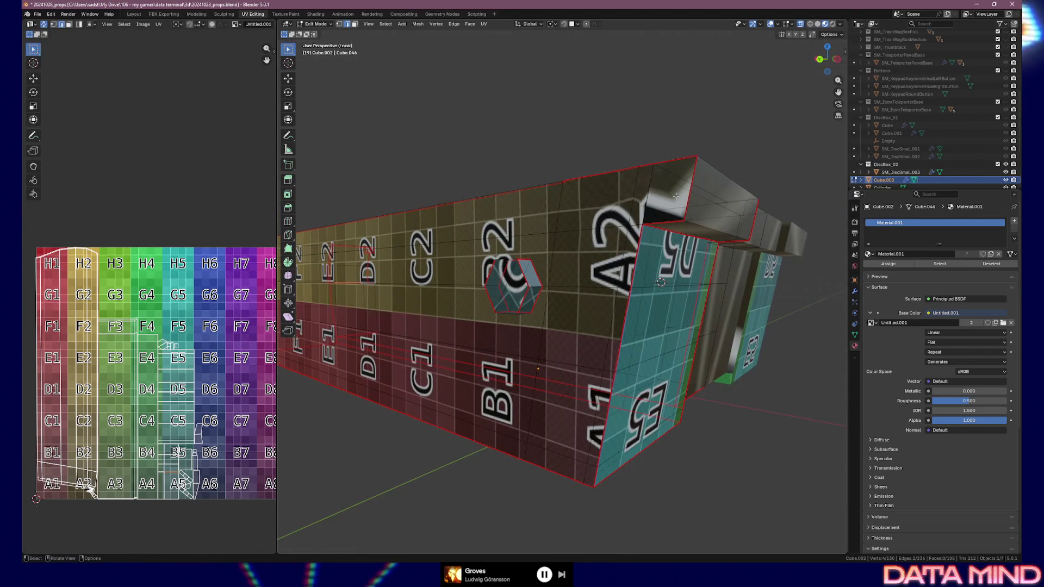
Step: Cancel a stray vertex move, select both A2 corner vertices and merge them At Center
{"action": "middle_click_drag", "start_coordinate": [667, 199], "coordinate": [656, 300]}
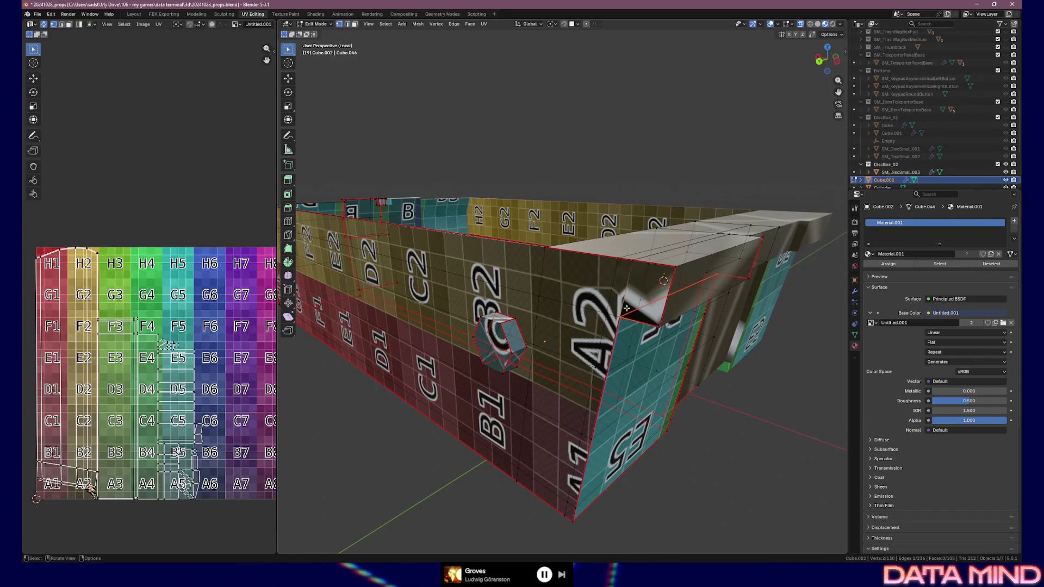
{"action": "key", "text": "g"}
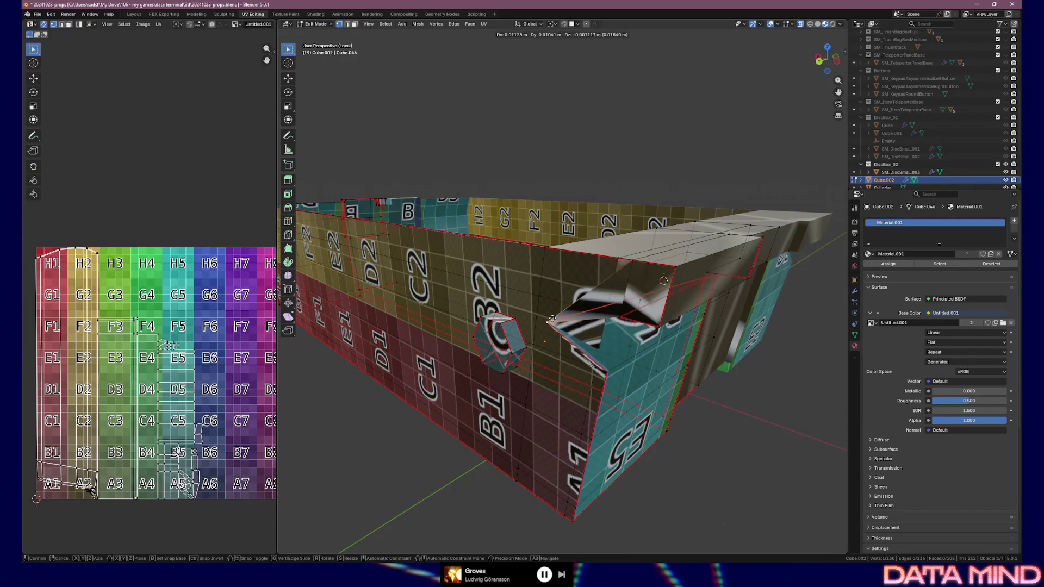
{"action": "key", "text": "Escape"}
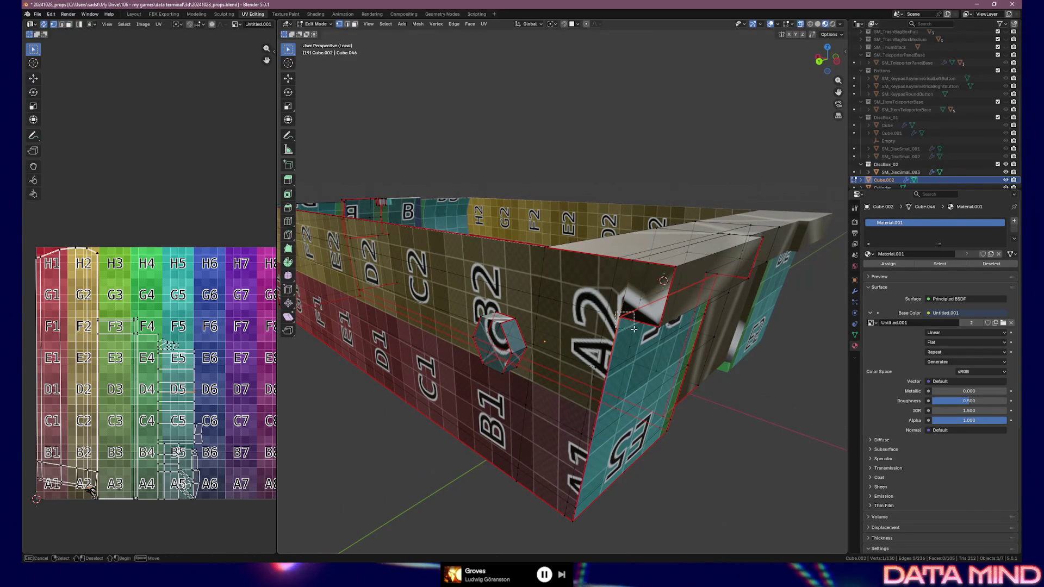
{"action": "left_click", "coordinate": [617, 316], "text": "shift"}
{"action": "key", "text": "m"}
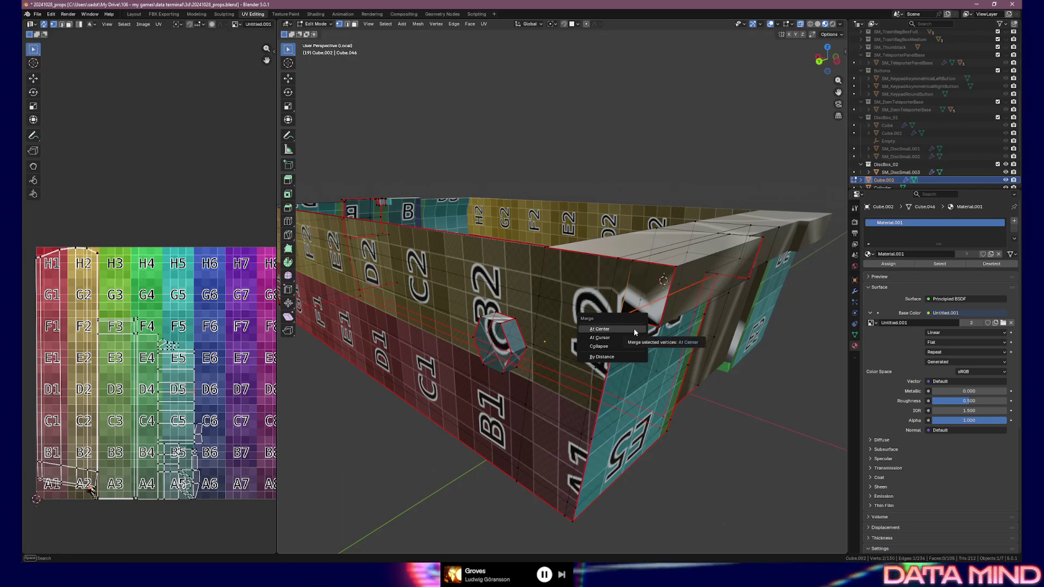
{"action": "left_click", "coordinate": [635, 330]}
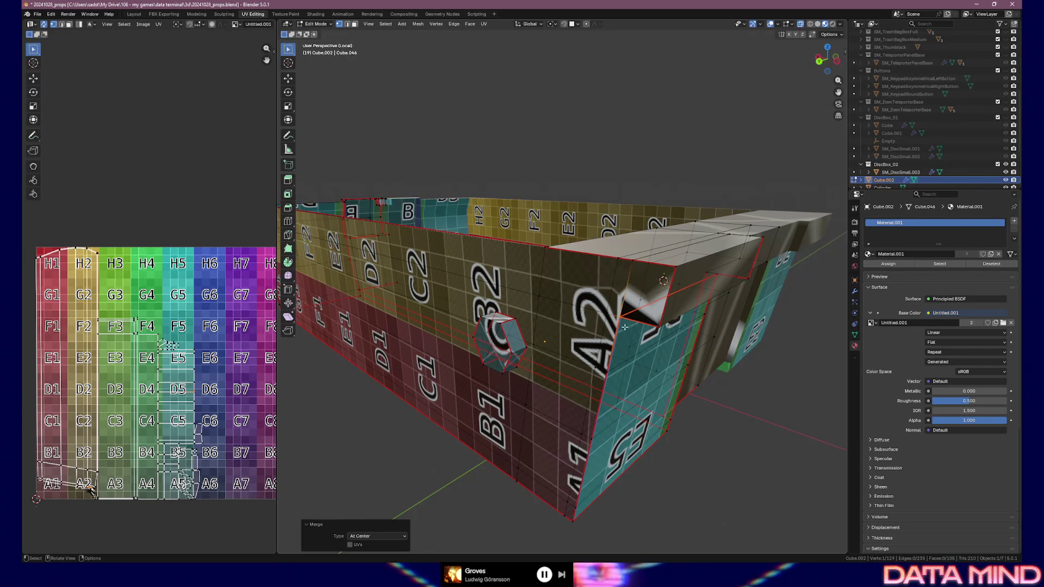
{"action": "left_click", "coordinate": [624, 329]}
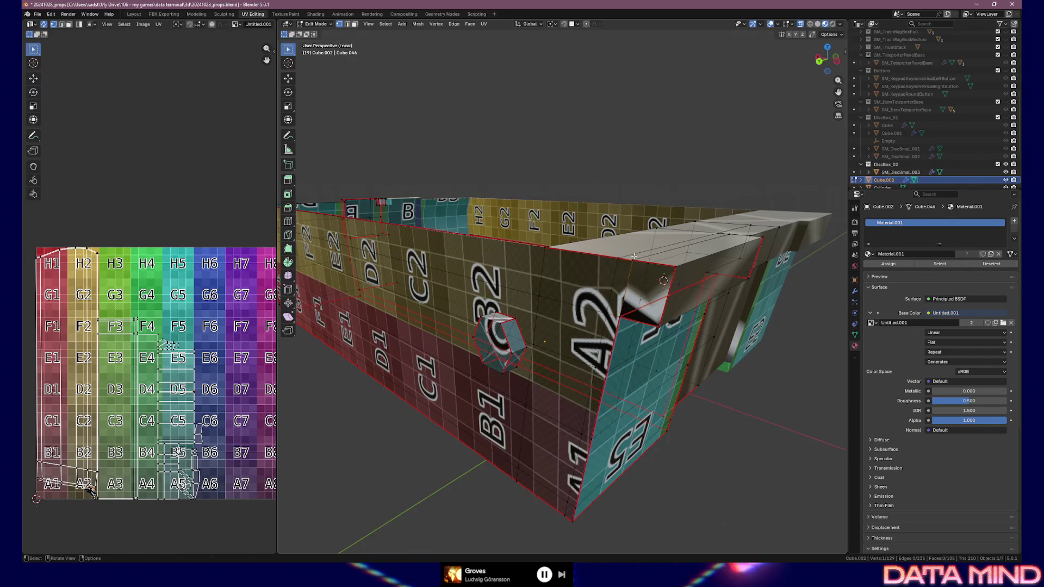